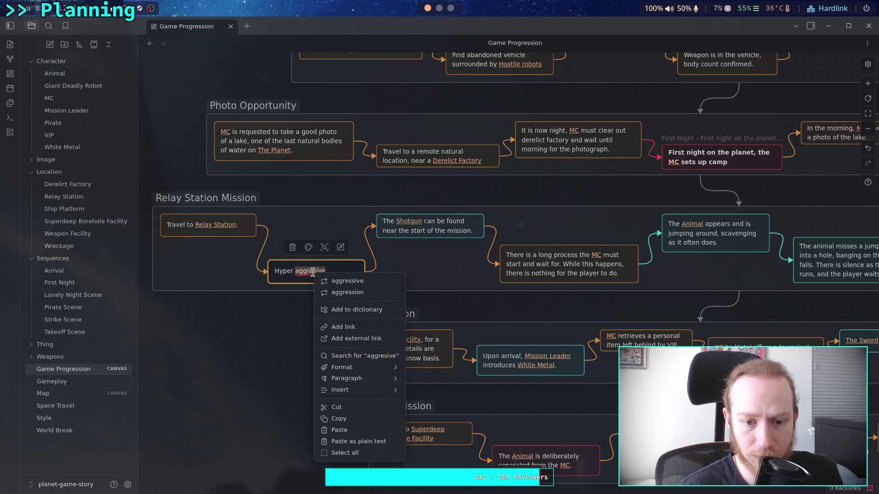
# Step: Correct 'aggresive' to 'aggressive' and finish the card text with 'backup plan by [[Pirate]].'
pyautogui.click(353, 284)
pyautogui.write('robots encountered. ')
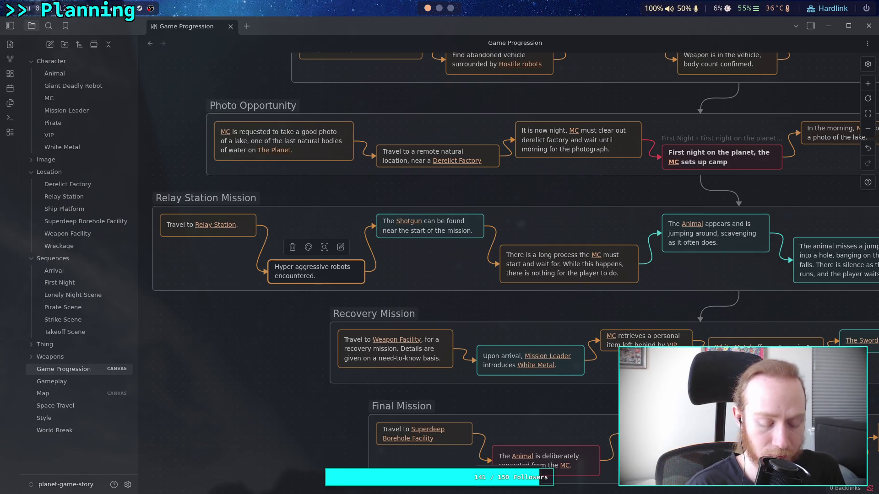
pyautogui.write('Seemed to be some b')
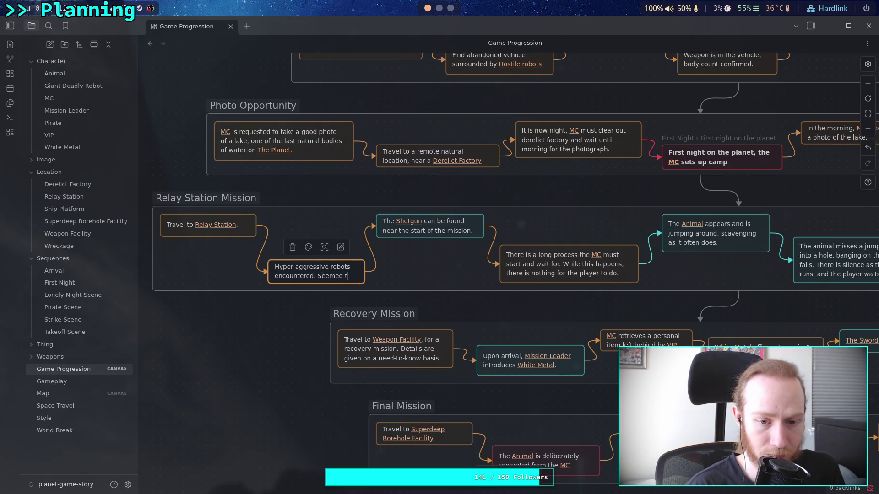
pyautogui.write('ackup plan by')
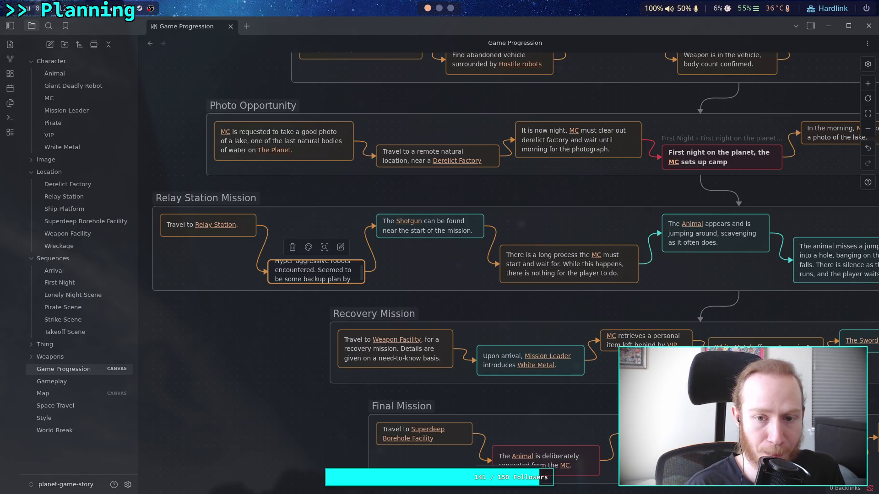
pyautogui.press('Return')
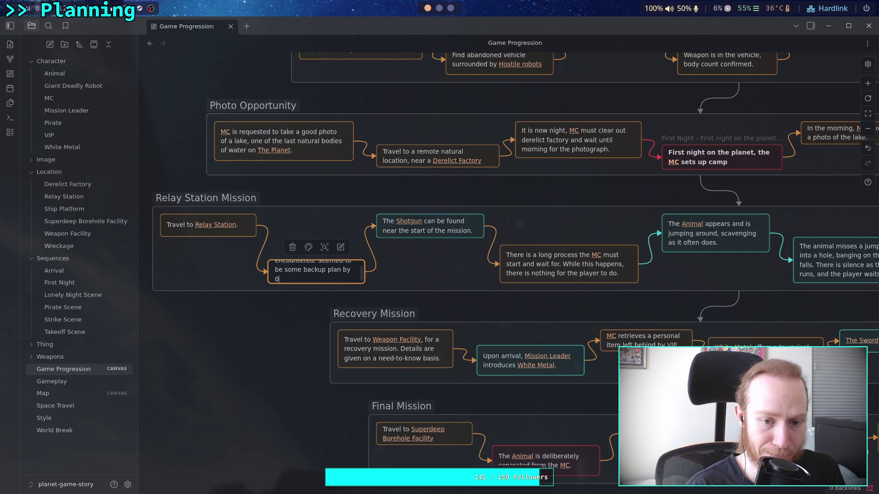
pyautogui.write('[[Pirate')
pyautogui.press('Return')
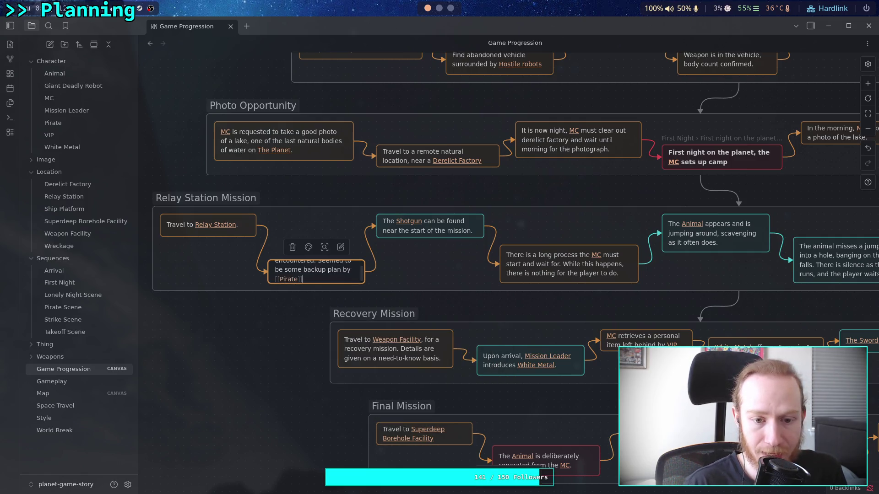
pyautogui.write('.')
pyautogui.press('Escape')
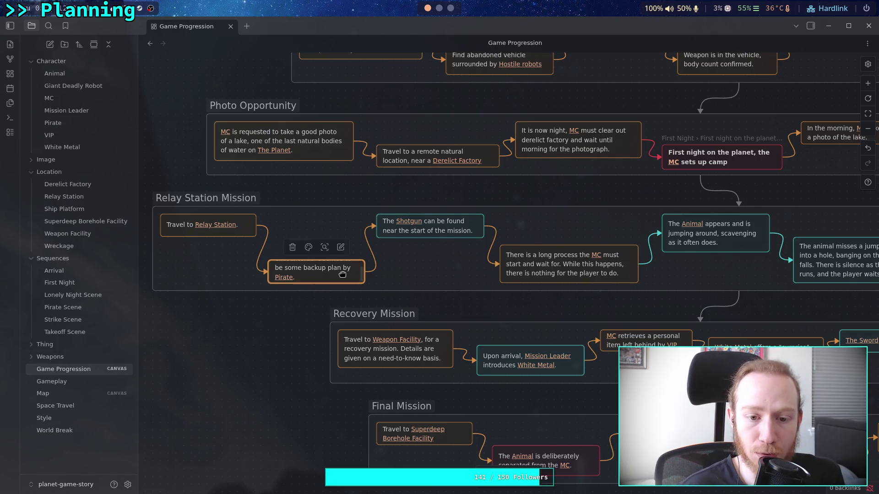
# Step: Enlarge and widen the Hyper aggressive robots card, then shift it slightly left
pyautogui.moveTo(323, 258); pyautogui.dragTo(332, 245)
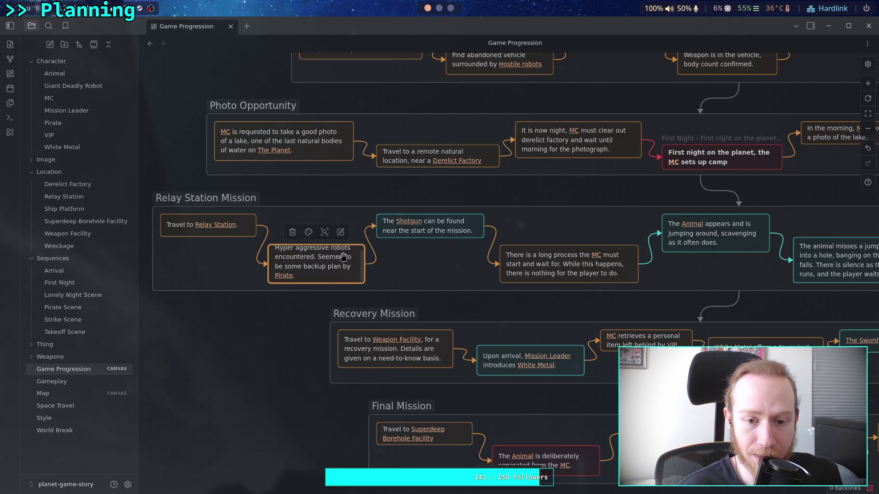
pyautogui.moveTo(365, 271); pyautogui.dragTo(376, 272)
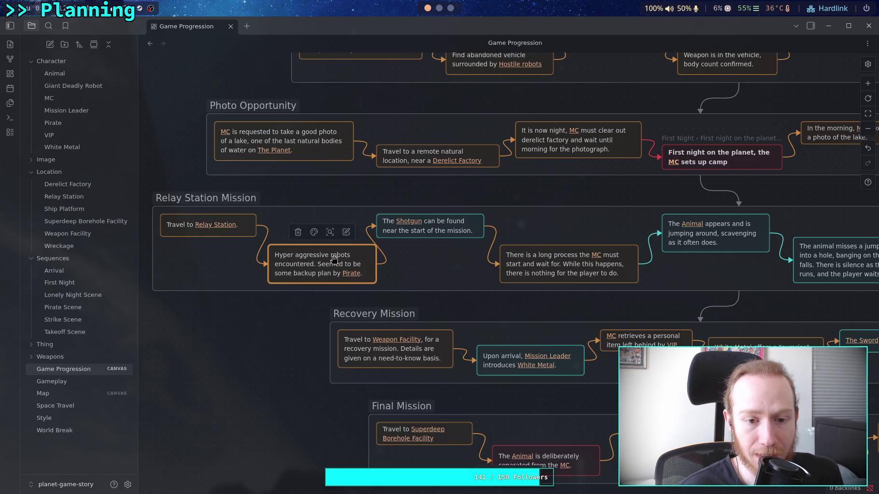
pyautogui.moveTo(273, 253); pyautogui.dragTo(266, 253)
pyautogui.moveTo(335, 265); pyautogui.dragTo(300, 256)
# Step: Nudge the Shotgun card and the long-process card slightly to the right
pyautogui.moveTo(391, 266); pyautogui.dragTo(308, 267)
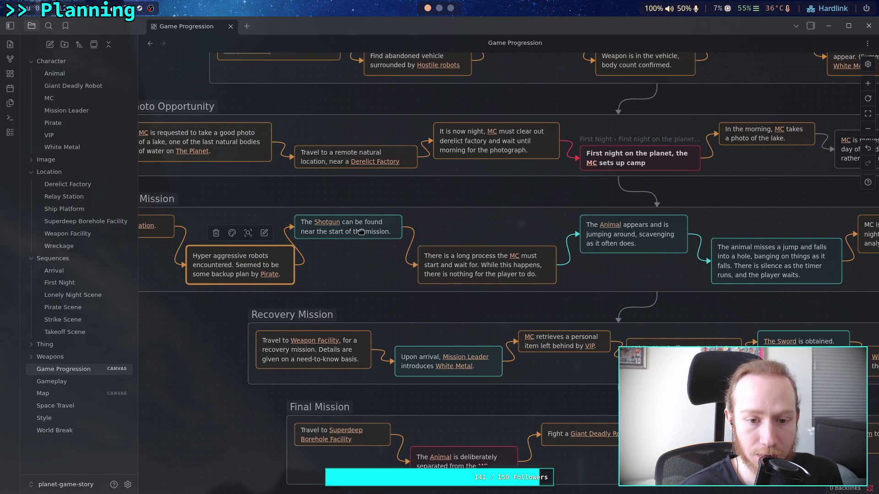
pyautogui.moveTo(361, 232); pyautogui.dragTo(368, 231)
pyautogui.moveTo(377, 262); pyautogui.dragTo(299, 264)
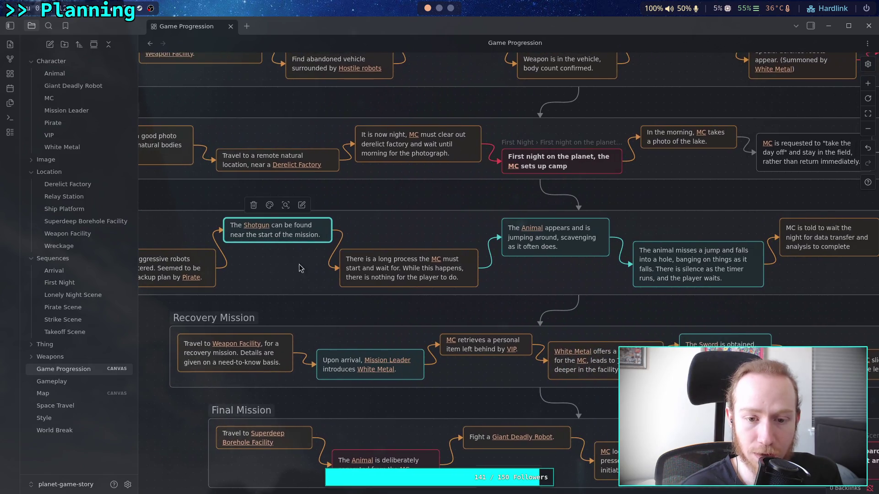
pyautogui.moveTo(388, 273); pyautogui.dragTo(396, 271)
# Step: Pan back over the Relay Station Mission group and select the card's sentence from 'Seemed' onward
pyautogui.click(348, 309)
pyautogui.moveTo(328, 304); pyautogui.dragTo(482, 298)
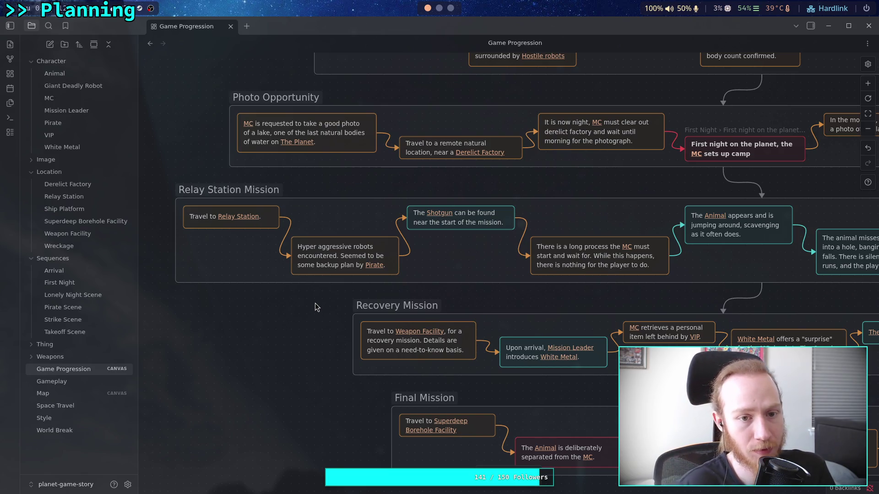
pyautogui.hscroll(5, 589, 283)
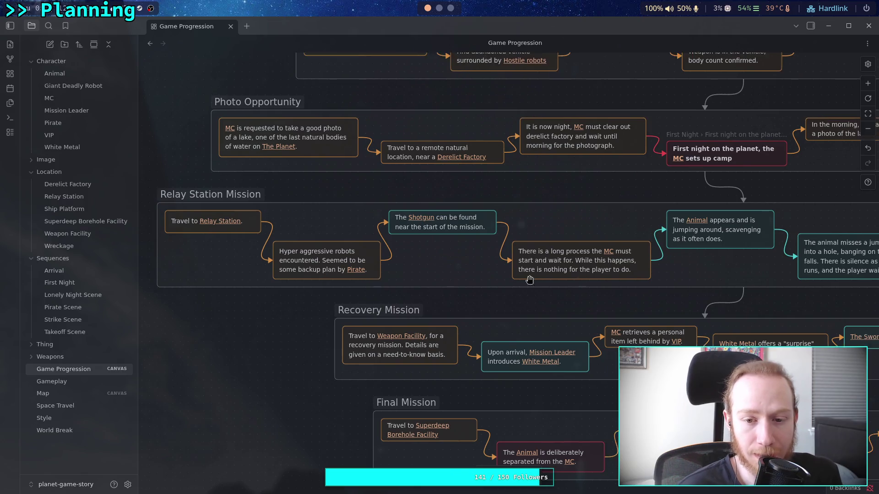
pyautogui.hscroll(9, 524, 288)
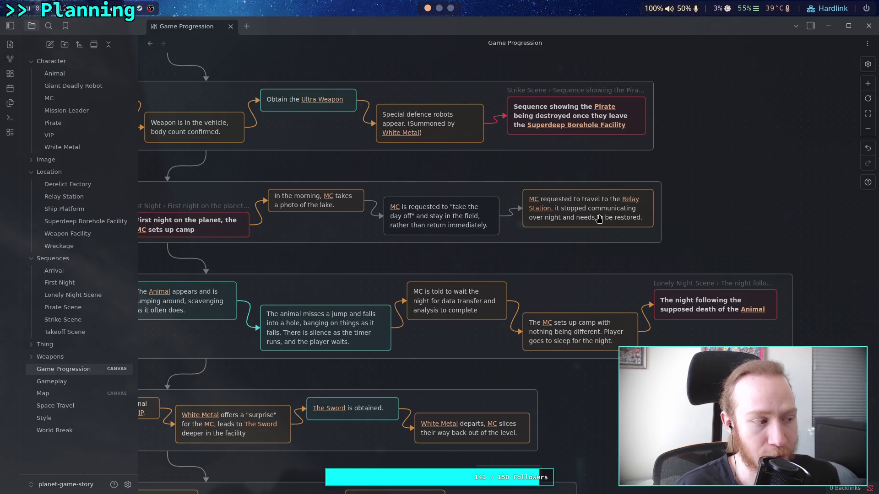
pyautogui.hscroll(-10, 528, 270)
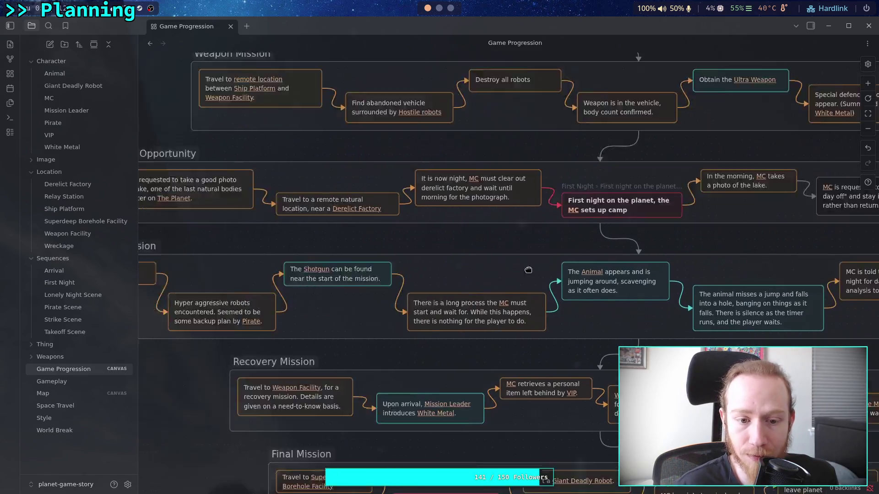
pyautogui.hscroll(-4, 528, 270)
pyautogui.click(384, 310)
pyautogui.moveTo(372, 307); pyautogui.dragTo(417, 316)
# Step: Replace the Pirate sentence with '[[Mission Leader]] has some theories, but nothing concrete.'
pyautogui.press('BackSpace')
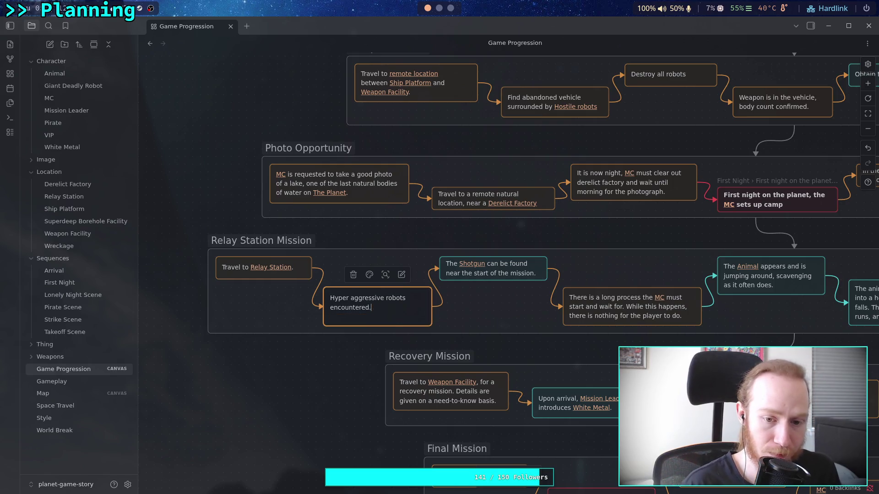
pyautogui.write(' [[Muss')
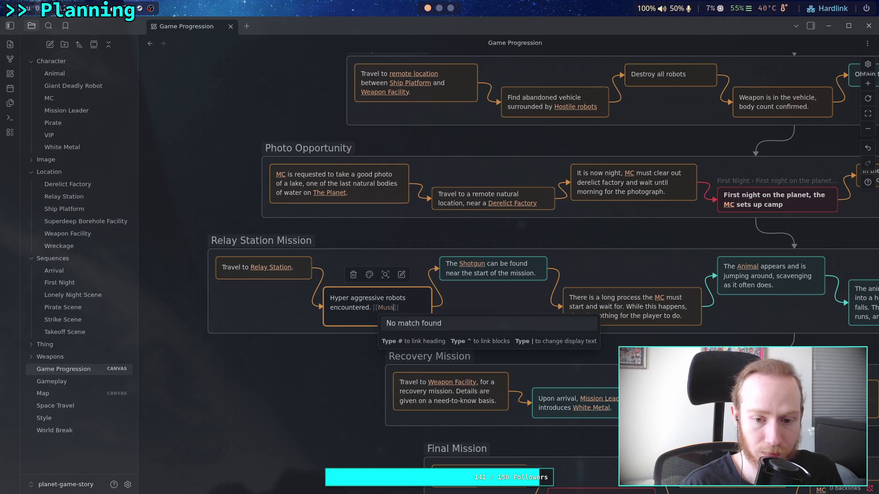
pyautogui.press('BackSpace')
pyautogui.write('ission Leader')
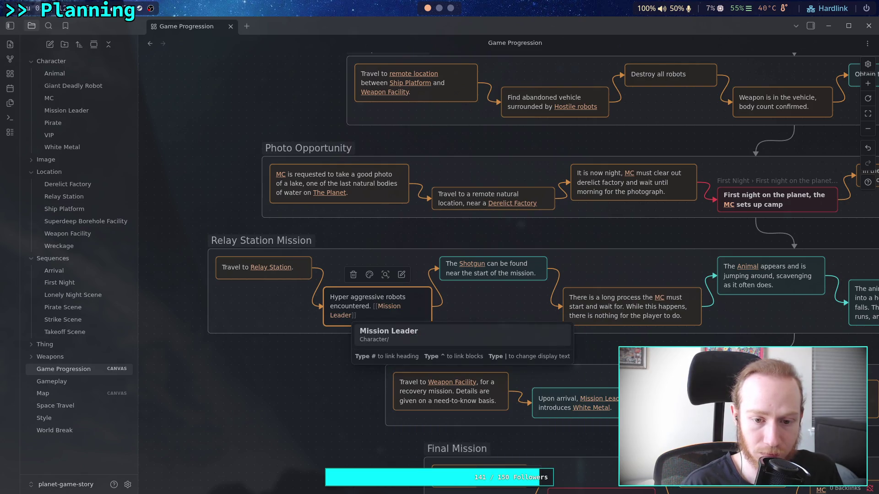
pyautogui.press('Return')
pyautogui.write('has')
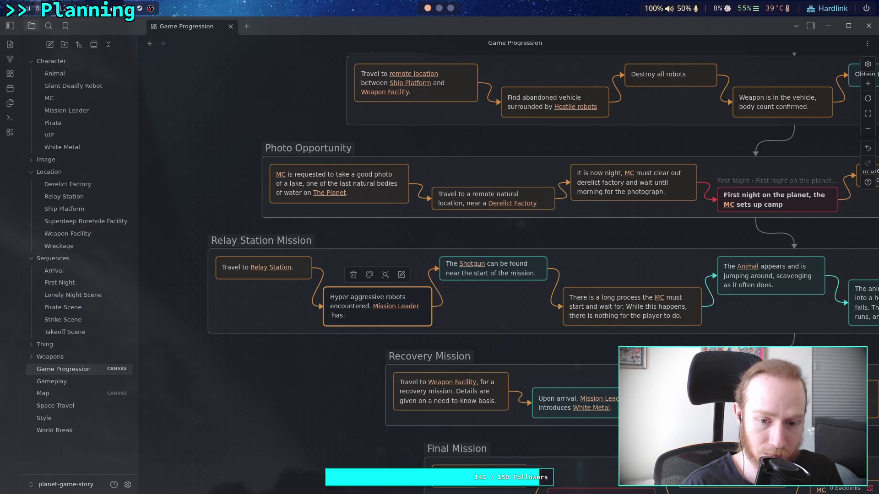
pyautogui.write(' some theories, but nothing con')
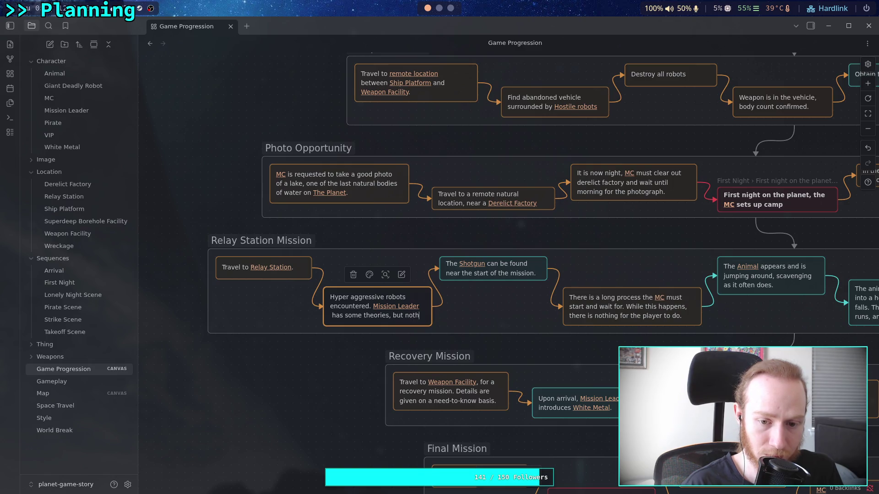
pyautogui.write('crete')
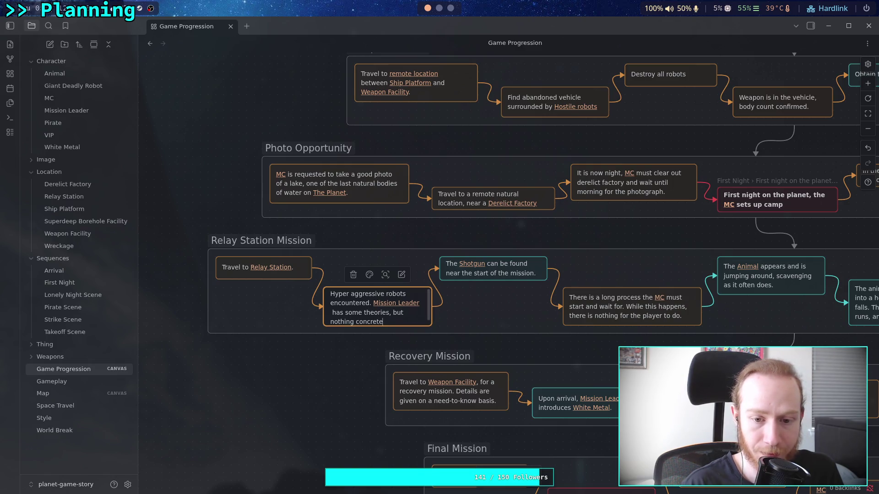
pyautogui.write('.')
pyautogui.click(331, 312)
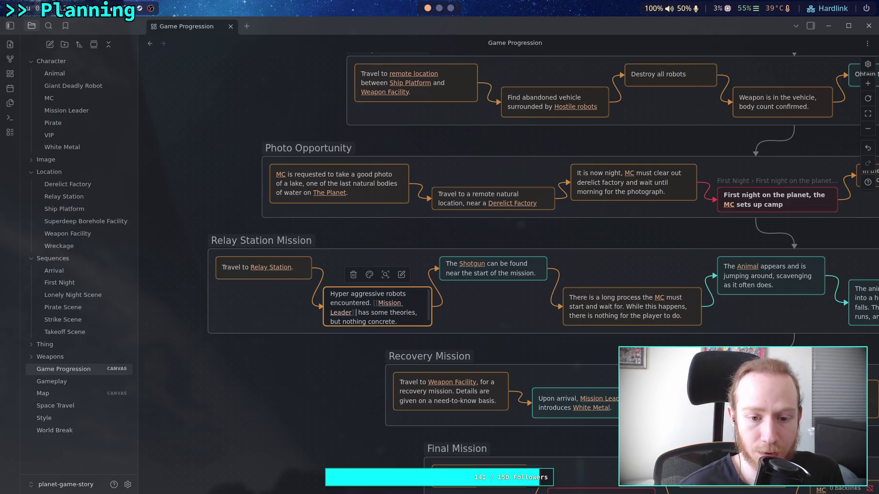
pyautogui.click(317, 393)
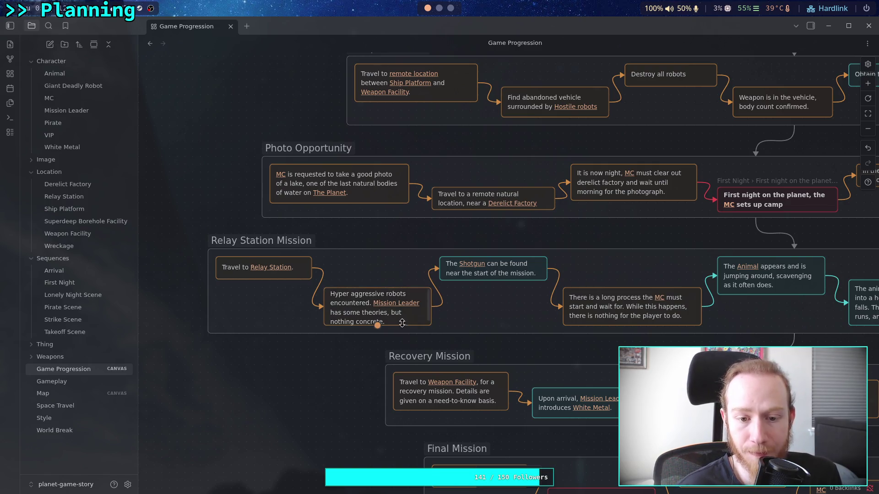
# Step: Widen and resize the Hyper aggressive robots card to fit its new text
pyautogui.moveTo(433, 317); pyautogui.dragTo(431, 317)
pyautogui.moveTo(398, 288); pyautogui.dragTo(397, 280)
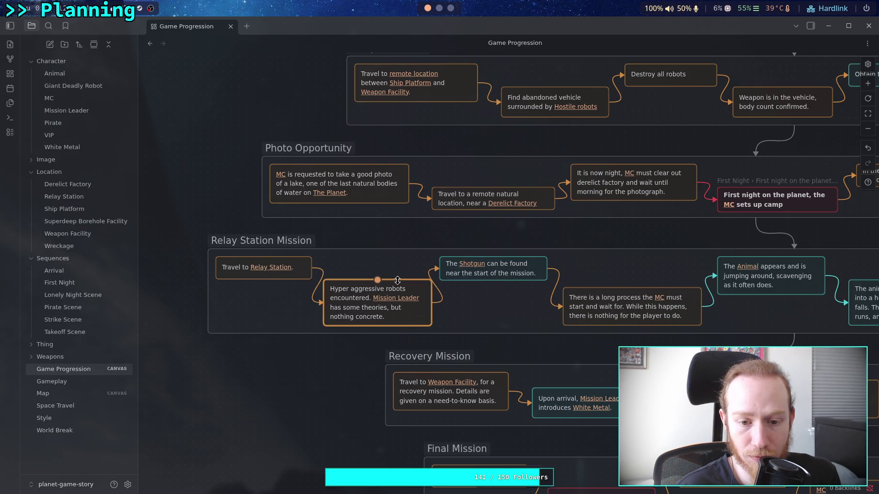
pyautogui.click(350, 361)
pyautogui.moveTo(355, 359); pyautogui.dragTo(337, 365)
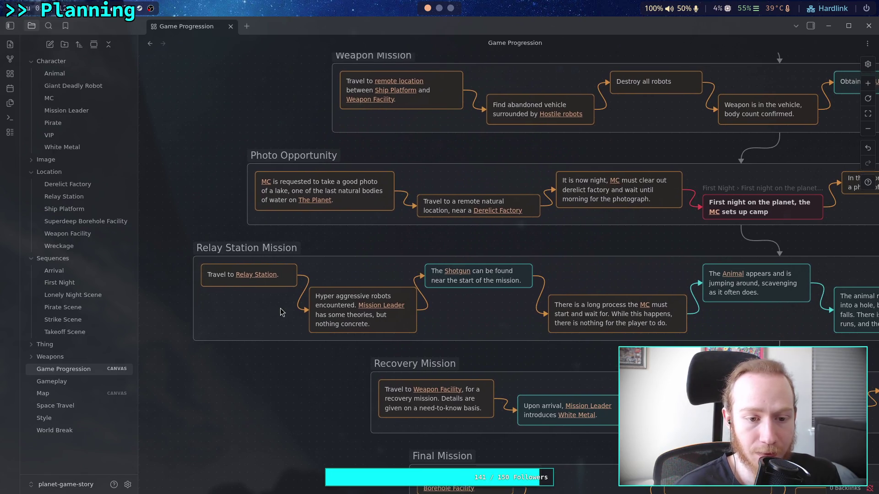
pyautogui.click(449, 282)
pyautogui.hscroll(5, 476, 298)
pyautogui.click(484, 308)
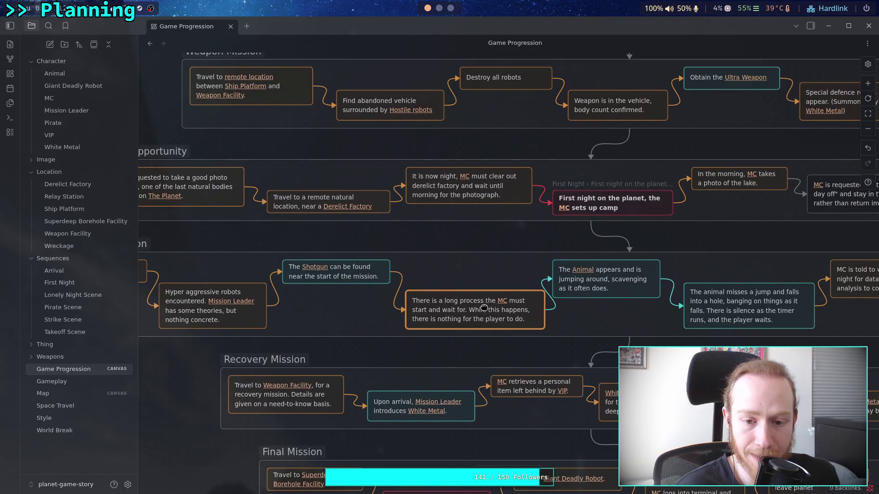
pyautogui.hscroll(5, 484, 307)
pyautogui.click(423, 276)
pyautogui.hscroll(5, 422, 284)
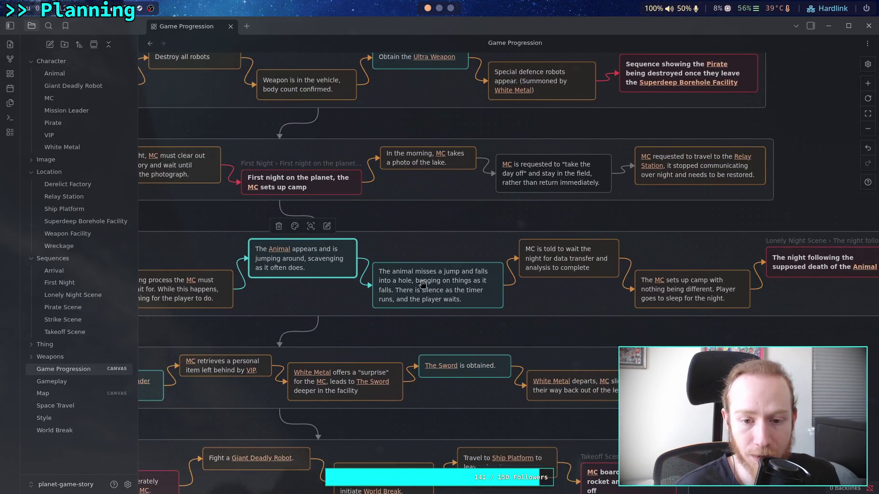
pyautogui.click(344, 336)
pyautogui.moveTo(309, 328); pyautogui.dragTo(604, 318)
pyautogui.hscroll(-5, 325, 324)
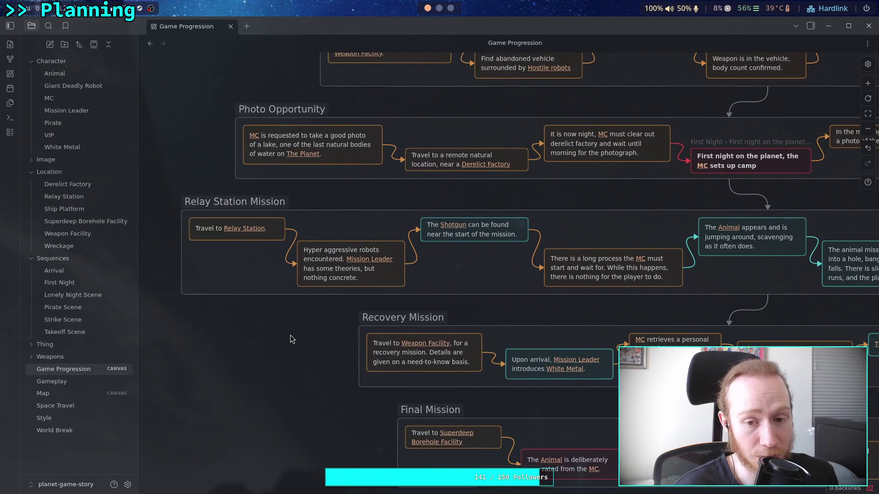
pyautogui.moveTo(287, 332); pyautogui.dragTo(260, 361)
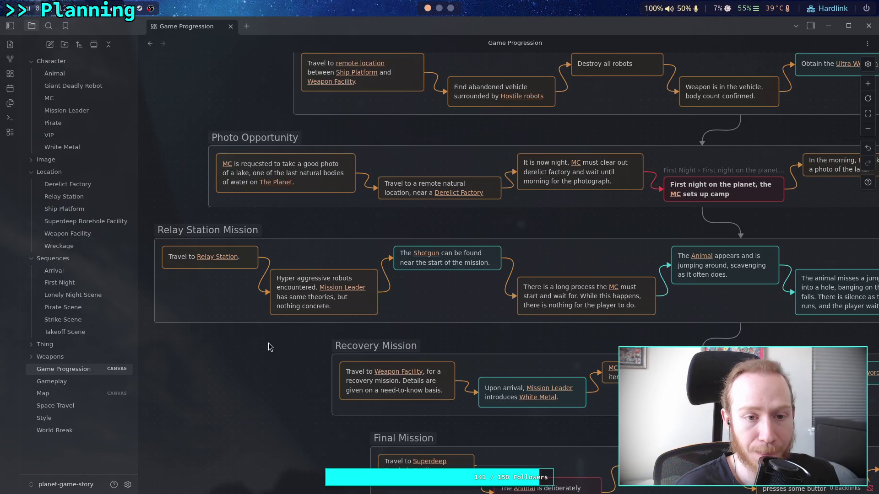
pyautogui.scroll(2, 268, 339)
pyautogui.moveTo(198, 256); pyautogui.dragTo(192, 293)
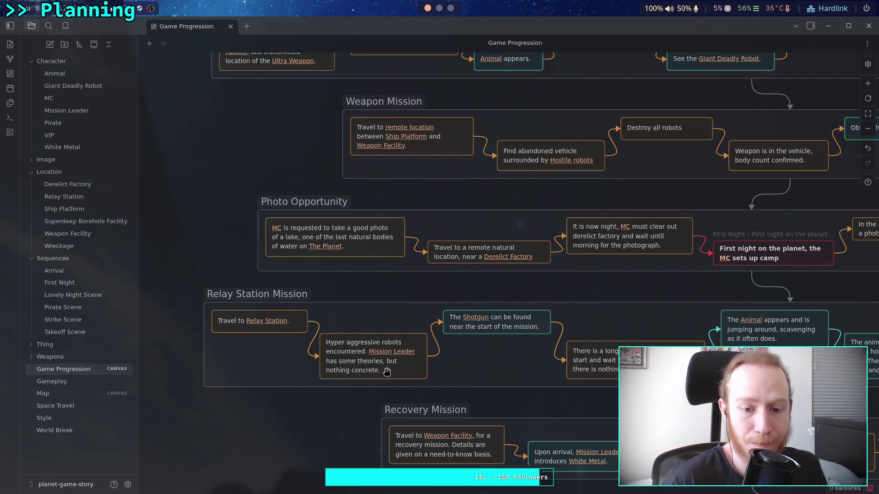
pyautogui.click(350, 362)
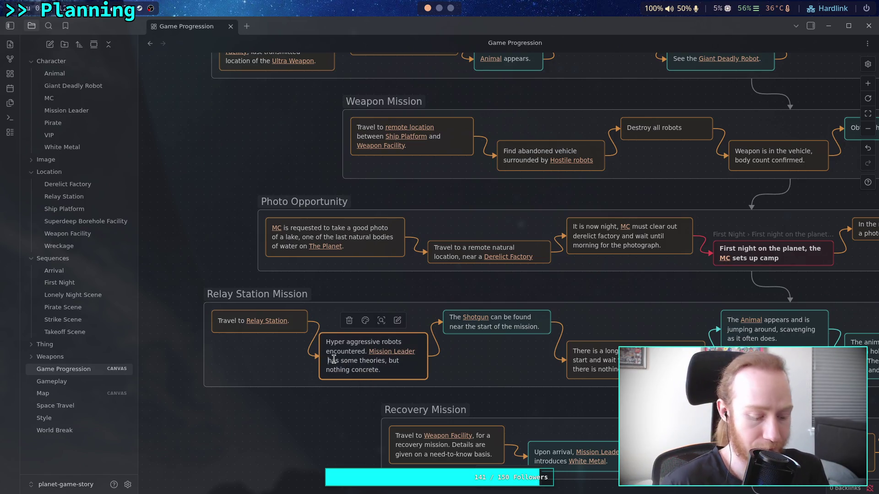
pyautogui.doubleClick(334, 359)
pyautogui.click(382, 369)
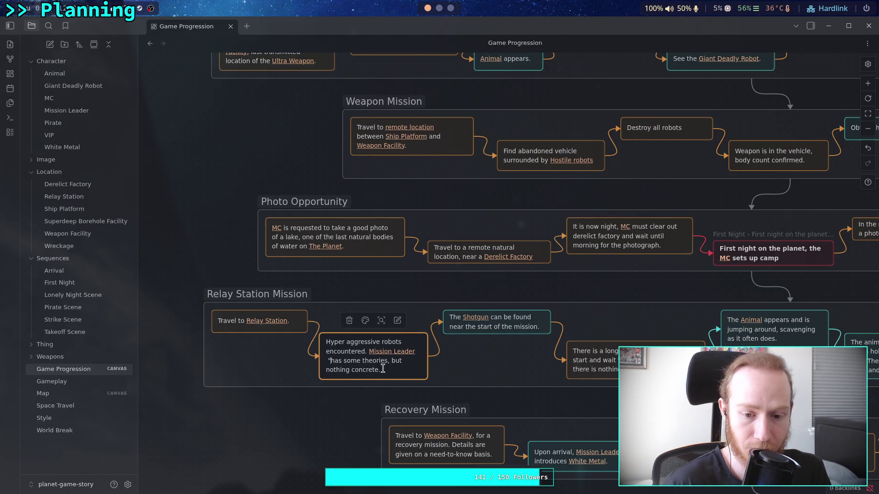
pyautogui.write('"')
pyautogui.click(342, 404)
pyautogui.moveTo(459, 396); pyautogui.dragTo(422, 387)
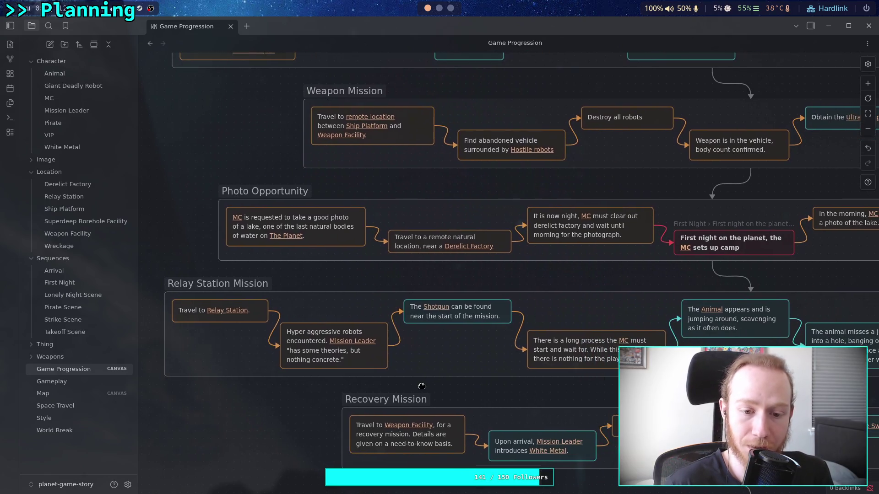
pyautogui.hscroll(2, 428, 383)
pyautogui.hscroll(4, 396, 384)
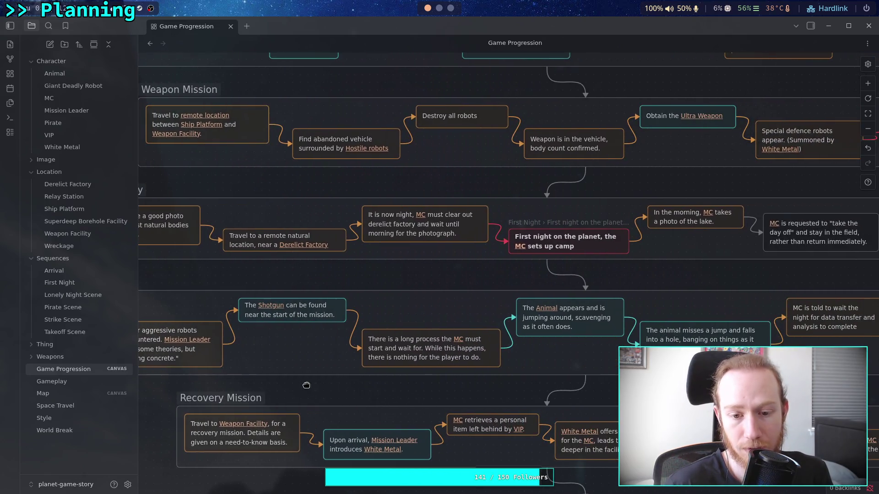
pyautogui.scroll(-2, 414, 382)
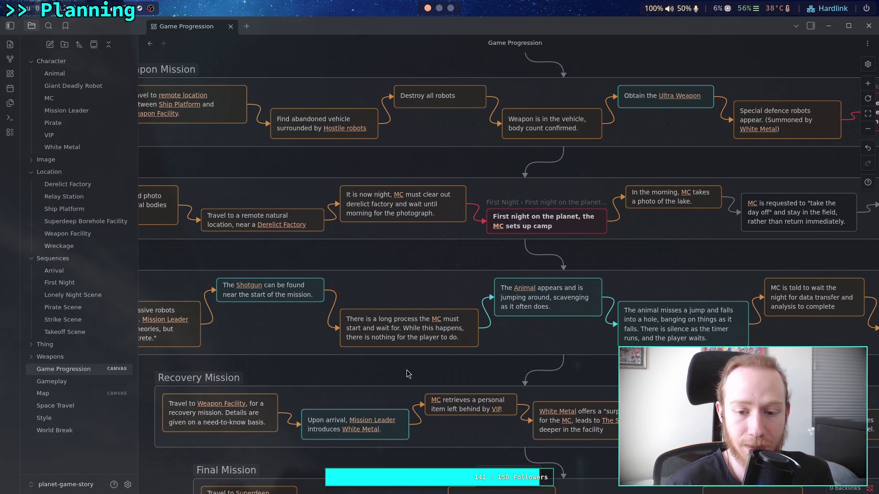
pyautogui.hscroll(-3, 492, 355)
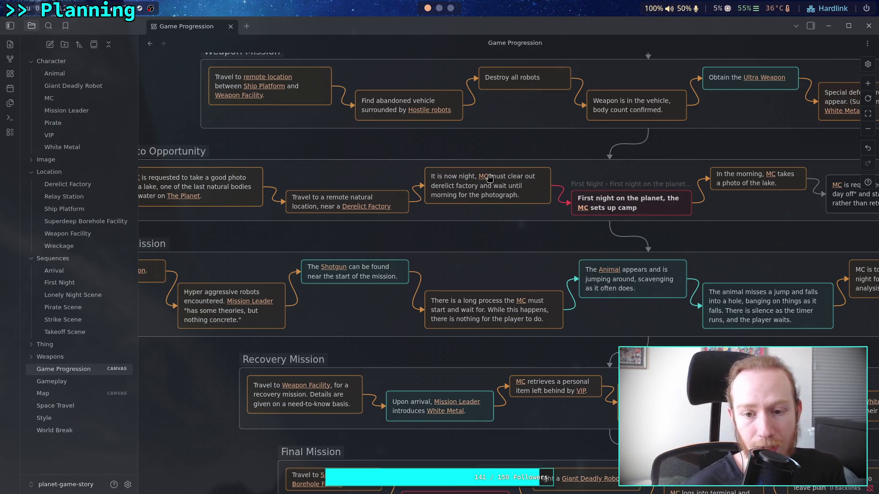
# Step: Raise the Lonely Night group's top edge to enlarge the group
pyautogui.hscroll(5, 560, 313)
pyautogui.hscroll(5, 560, 312)
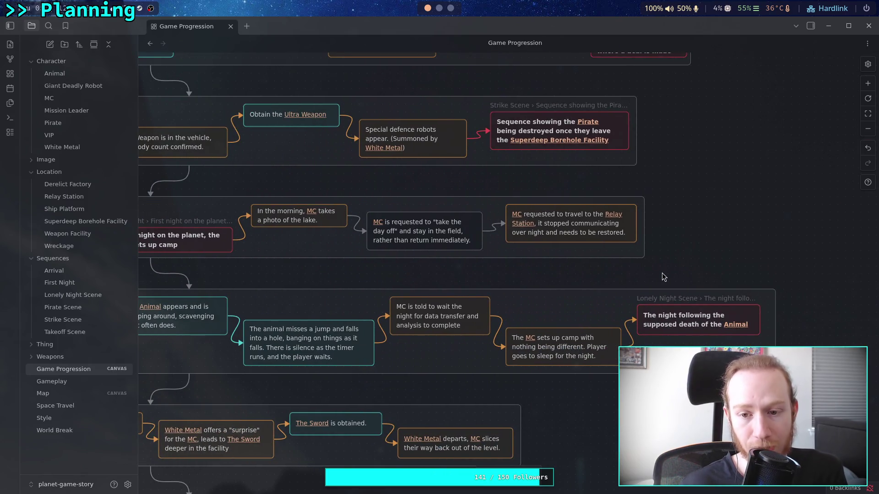
pyautogui.click(617, 143)
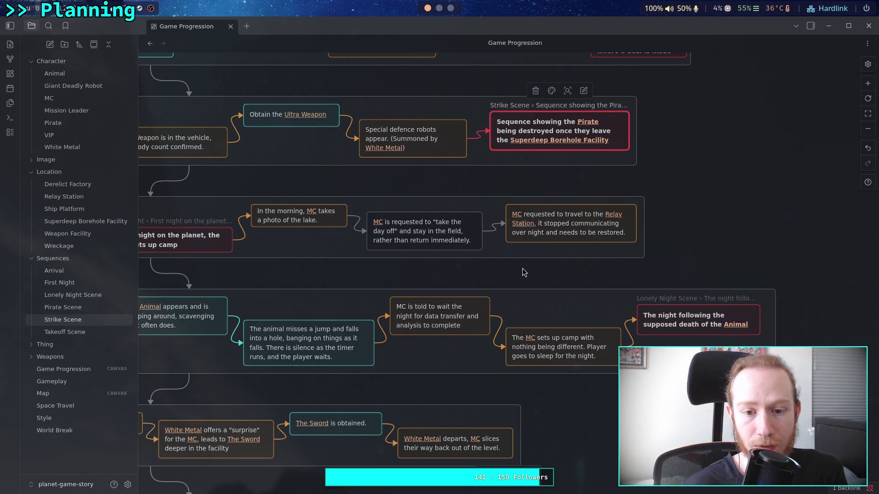
pyautogui.moveTo(403, 289); pyautogui.dragTo(402, 241)
pyautogui.moveTo(414, 280); pyautogui.dragTo(414, 285)
pyautogui.click(425, 272)
# Step: Select the take the day off card, the cards below it, and the Strike Scene card
pyautogui.moveTo(458, 263); pyautogui.dragTo(364, 201)
pyautogui.moveTo(366, 281); pyautogui.dragTo(471, 208)
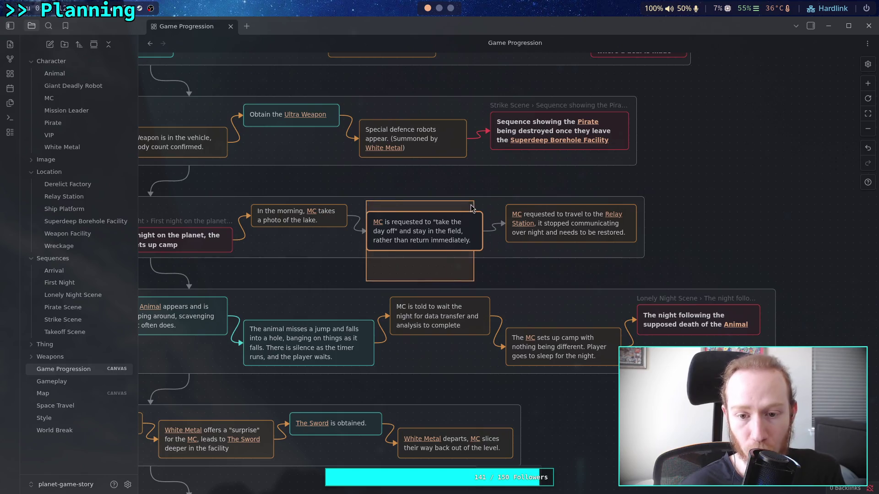
pyautogui.click(558, 131)
pyautogui.hscroll(-7, 359, 204)
pyautogui.scroll(-2, 358, 204)
pyautogui.hscroll(9, 617, 227)
pyautogui.scroll(4, 617, 227)
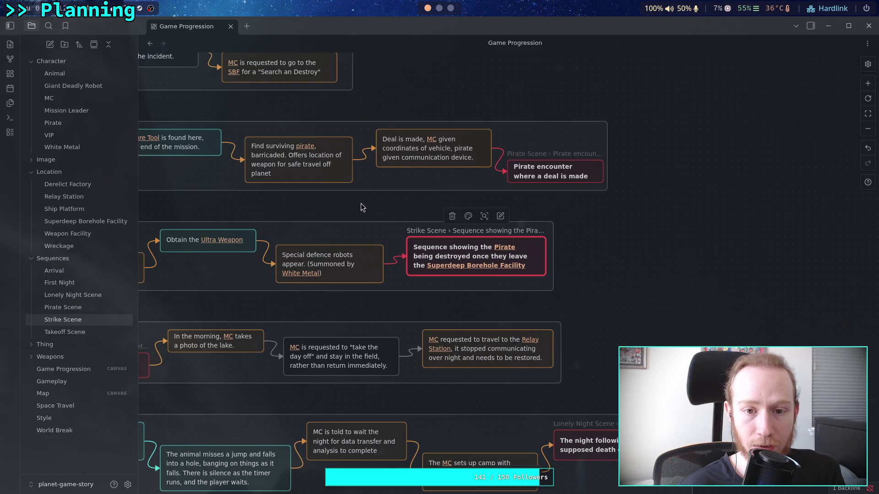
# Step: Enlarge the Strike Scene embed card by dragging its corner
pyautogui.click(389, 158)
pyautogui.hscroll(-3, 380, 229)
pyautogui.scroll(-2, 380, 229)
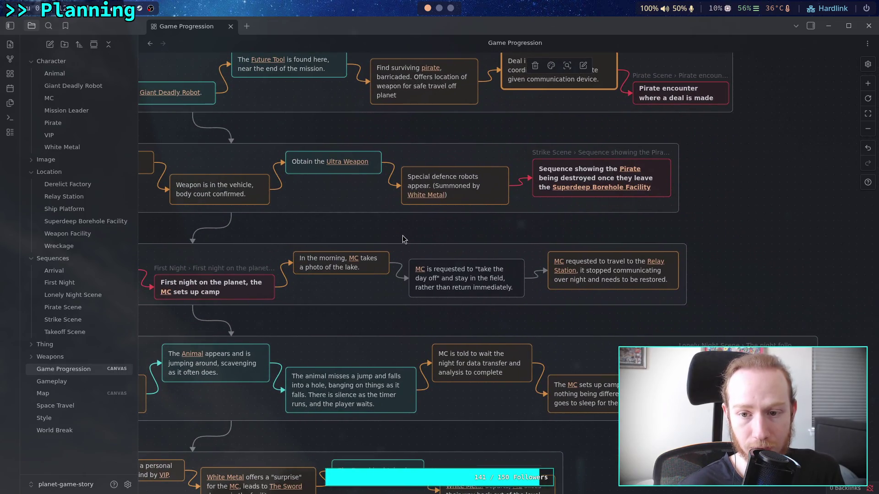
pyautogui.click(690, 144)
pyautogui.moveTo(691, 144)
pyautogui.mouseDown()
pyautogui.moveTo(705, 137)
pyautogui.moveTo(714, 165)
pyautogui.mouseUp()
pyautogui.click(414, 233)
# Step: Pan the canvas over to review the Photo Opportunity section
pyautogui.click(472, 274)
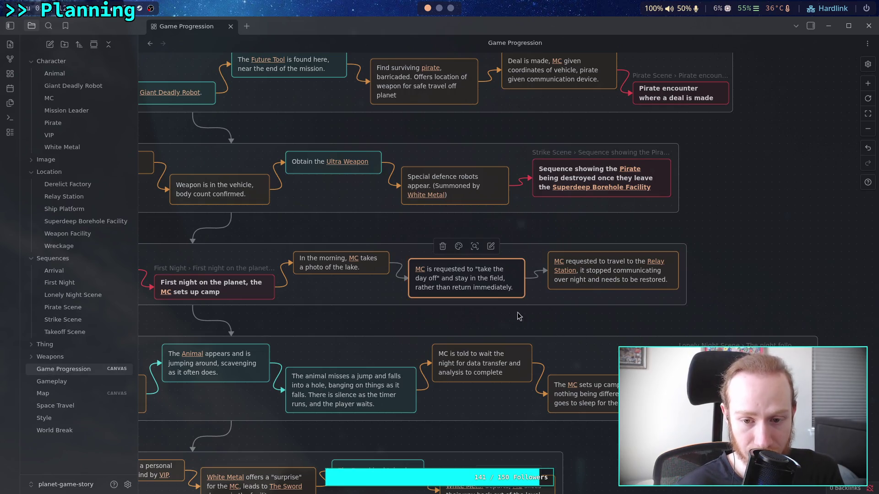
pyautogui.hscroll(-10, 346, 237)
pyautogui.scroll(-3, 347, 237)
pyautogui.moveTo(211, 312); pyautogui.dragTo(318, 219)
pyautogui.click(224, 324)
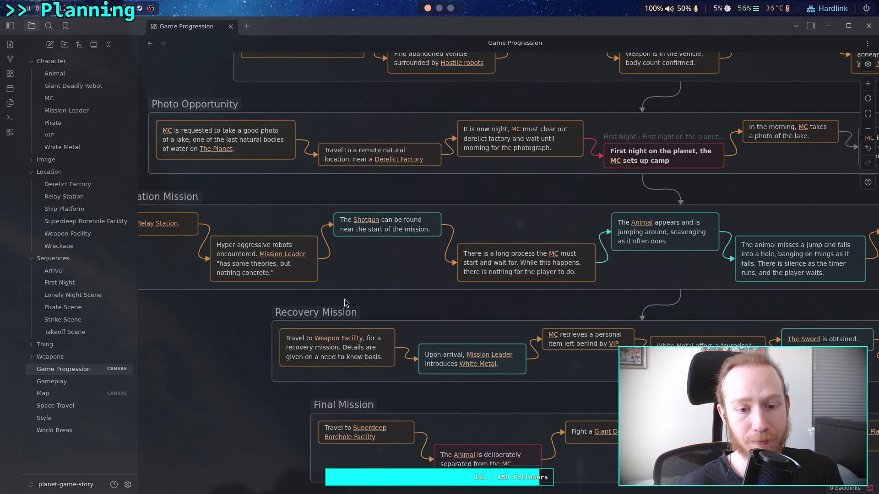
pyautogui.hscroll(10, 486, 307)
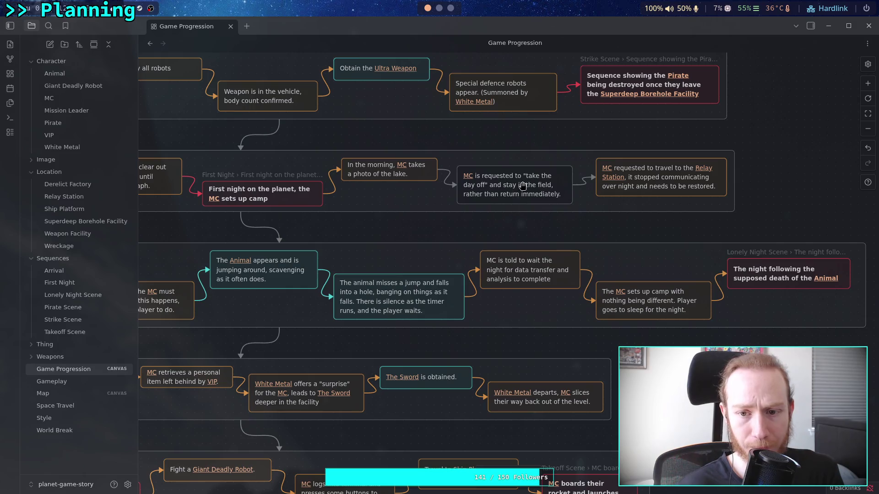
pyautogui.hscroll(-5, 458, 215)
pyautogui.scroll(-1, 556, 188)
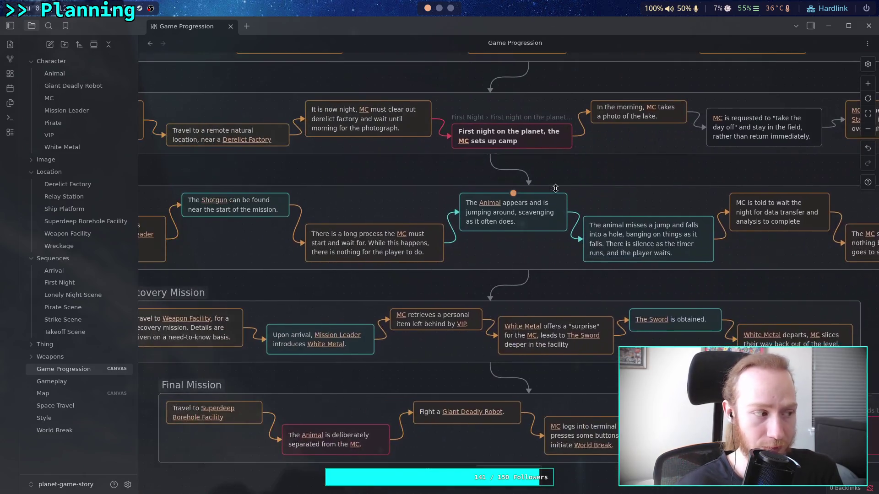
pyautogui.hscroll(-3, 438, 214)
pyautogui.scroll(2, 563, 208)
pyautogui.hscroll(8, 482, 222)
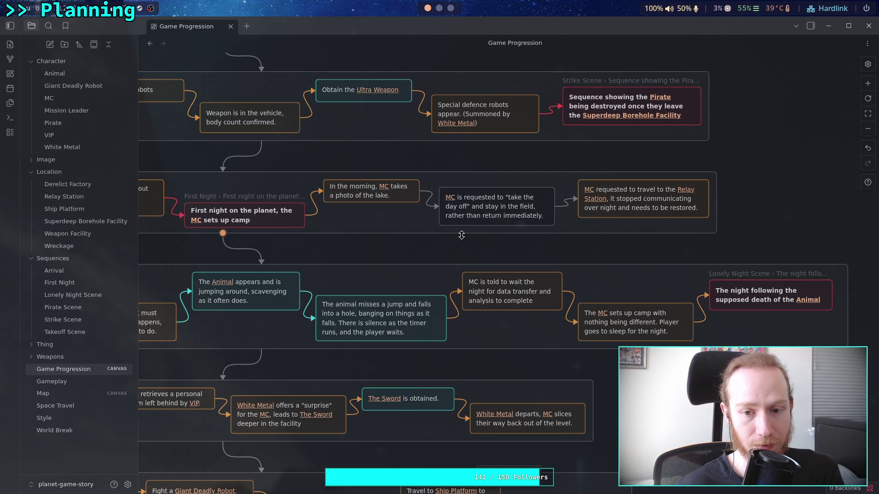
pyautogui.hscroll(-3, 485, 238)
# Step: Pan on to the later cards and select the First Night row group
pyautogui.moveTo(493, 267); pyautogui.dragTo(349, 252)
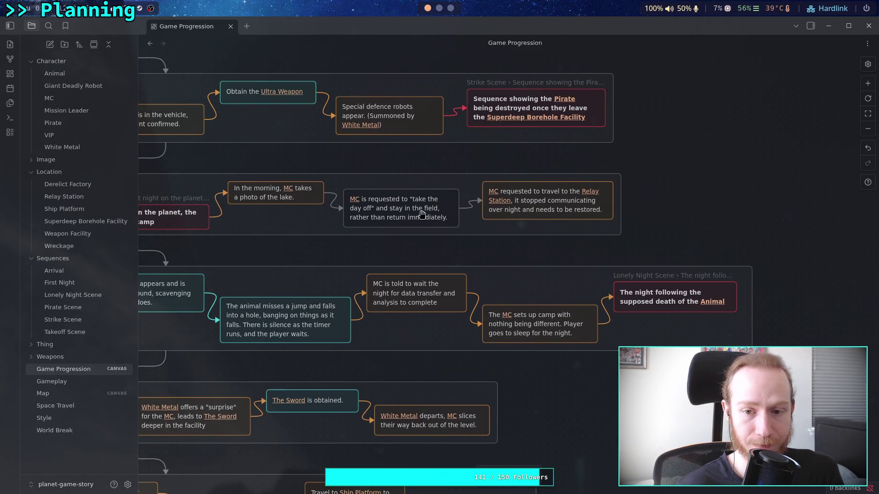
pyautogui.hscroll(-10, 308, 252)
pyautogui.scroll(-2, 308, 252)
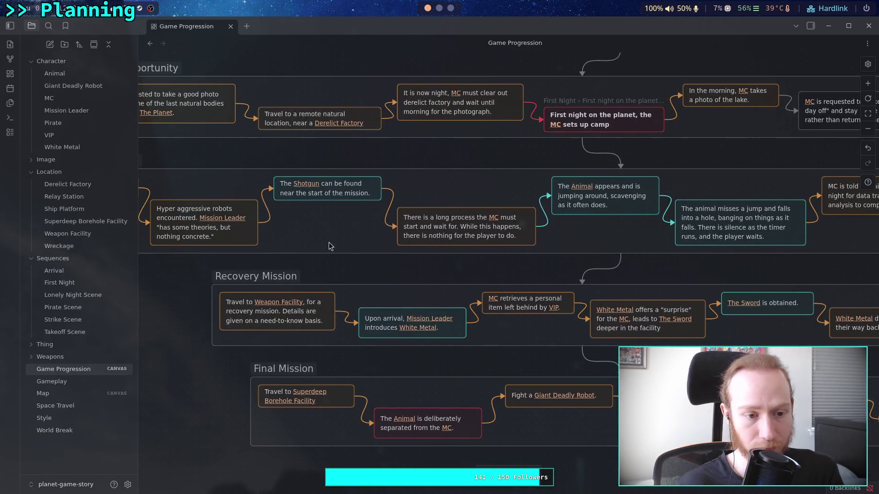
pyautogui.hscroll(5, 358, 314)
pyautogui.scroll(3, 358, 314)
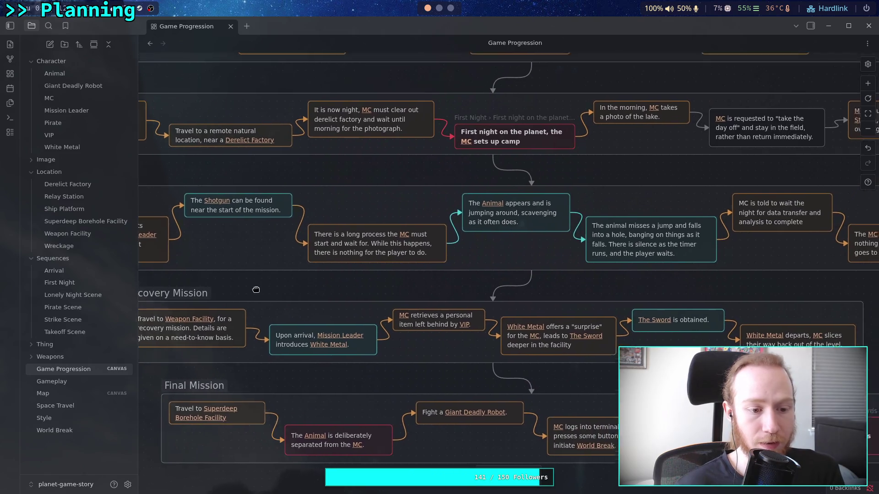
pyautogui.hscroll(11, 358, 314)
pyautogui.scroll(-2, 358, 314)
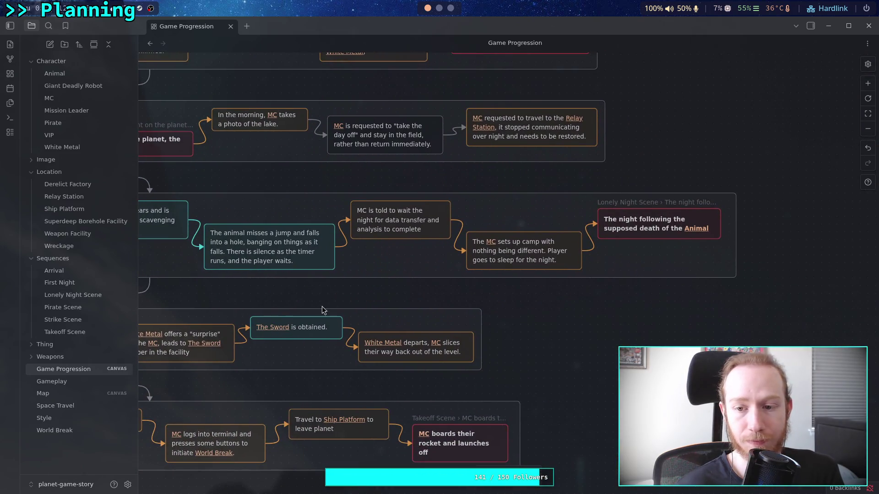
pyautogui.scroll(3, 575, 344)
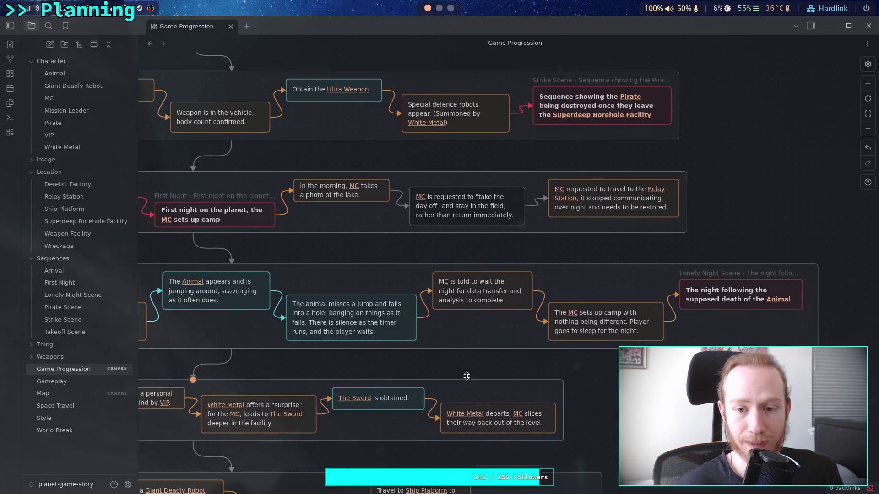
pyautogui.hscroll(4, 429, 309)
pyautogui.scroll(1, 430, 309)
pyautogui.click(477, 265)
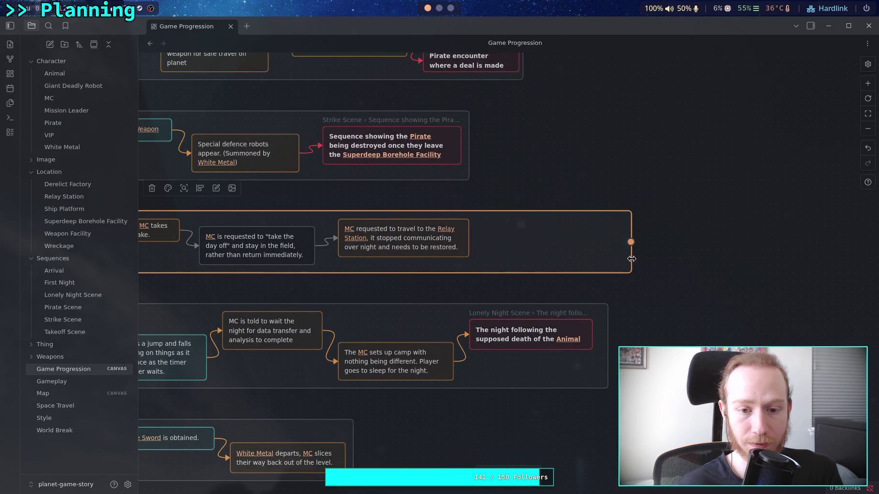
# Step: Move the Relay Station card right and add a card reading '[[MC]] line "Sit and wait... understood."'
pyautogui.moveTo(414, 249); pyautogui.dragTo(568, 248)
pyautogui.doubleClick(660, 317)
pyautogui.write('[[MC')
pyautogui.press('Return')
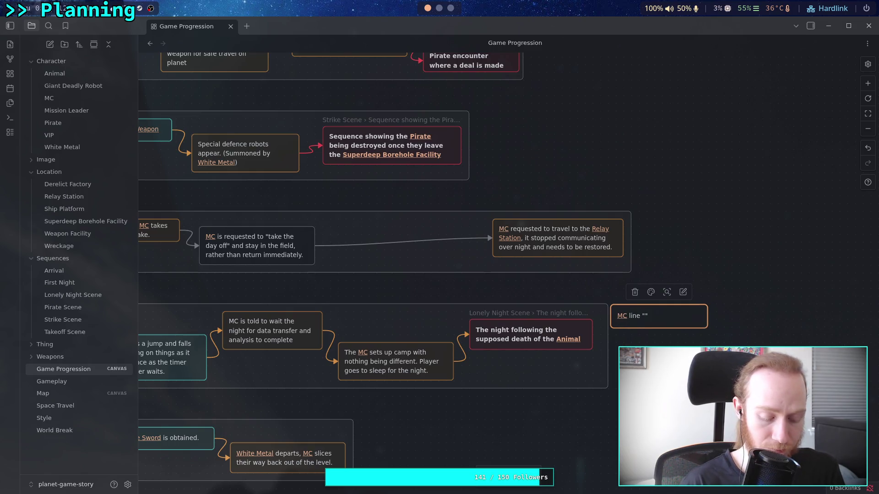
pyautogui.write('Sit and wa')
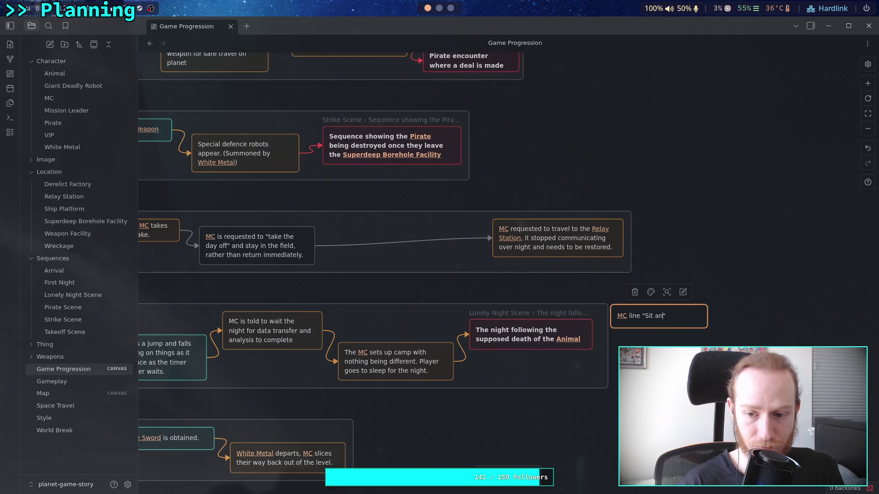
pyautogui.write('it')
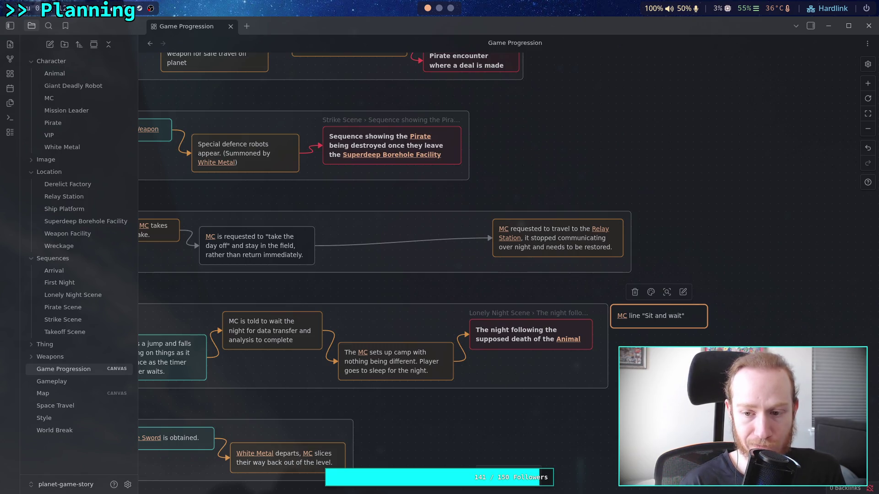
pyautogui.write('.. I e')
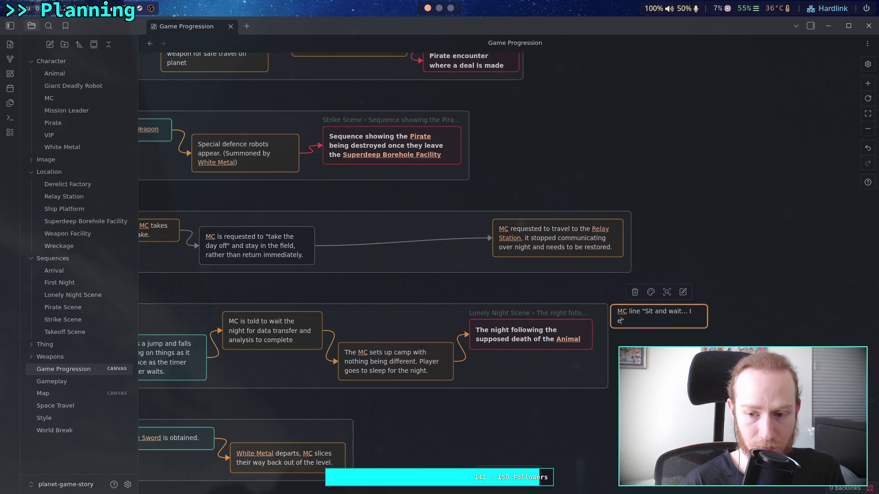
pyautogui.write('underst')
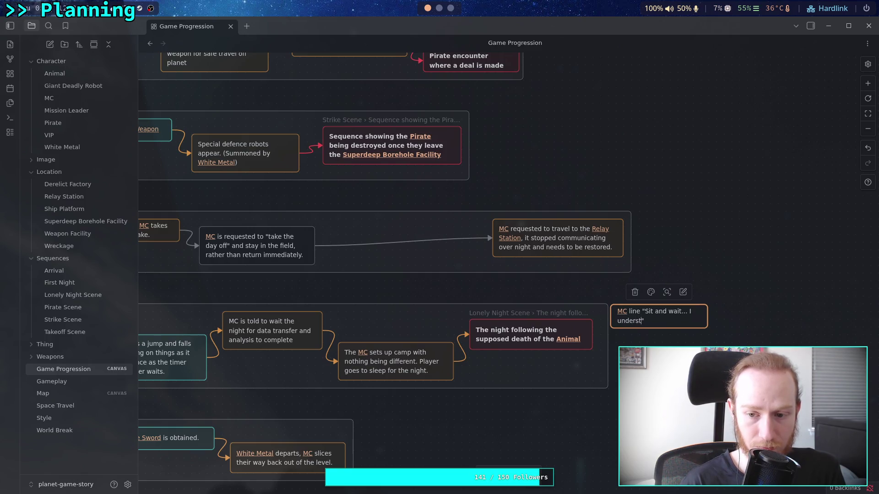
pyautogui.write('o')
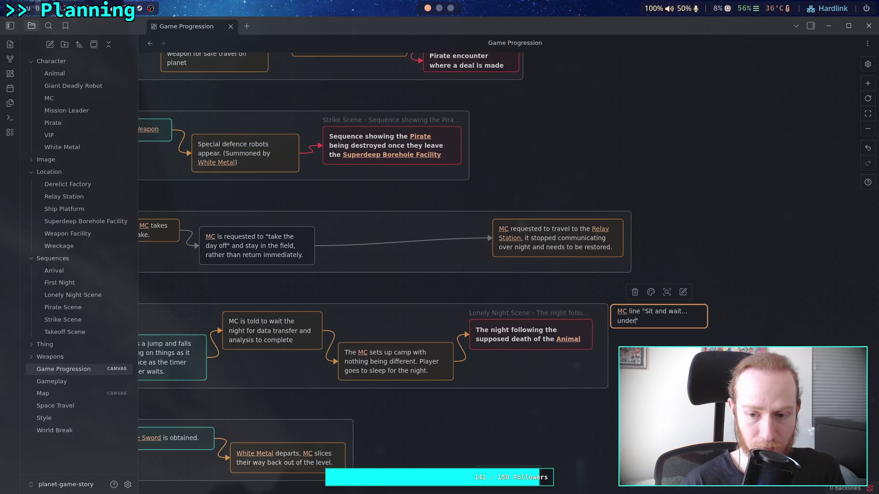
pyautogui.write('od.')
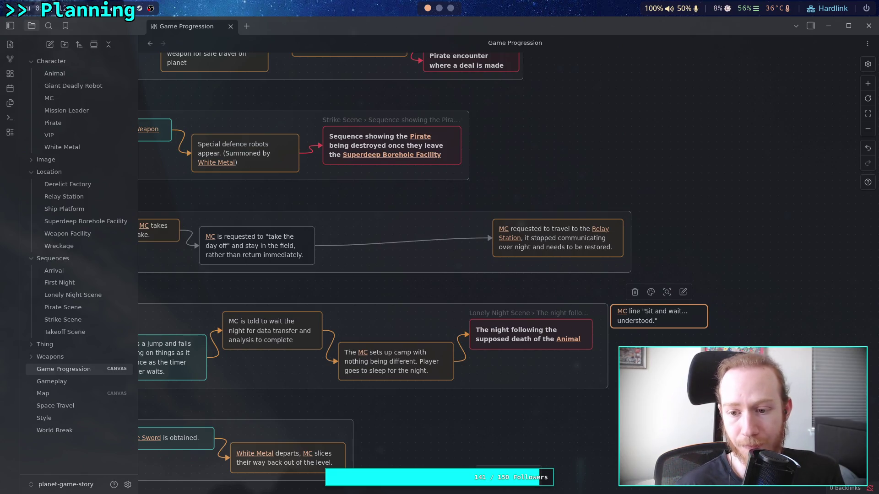
pyautogui.click(697, 328)
# Step: Resize the new dialogue card so its text fits neatly
pyautogui.moveTo(707, 328); pyautogui.dragTo(739, 337)
pyautogui.moveTo(672, 327); pyautogui.dragTo(709, 326)
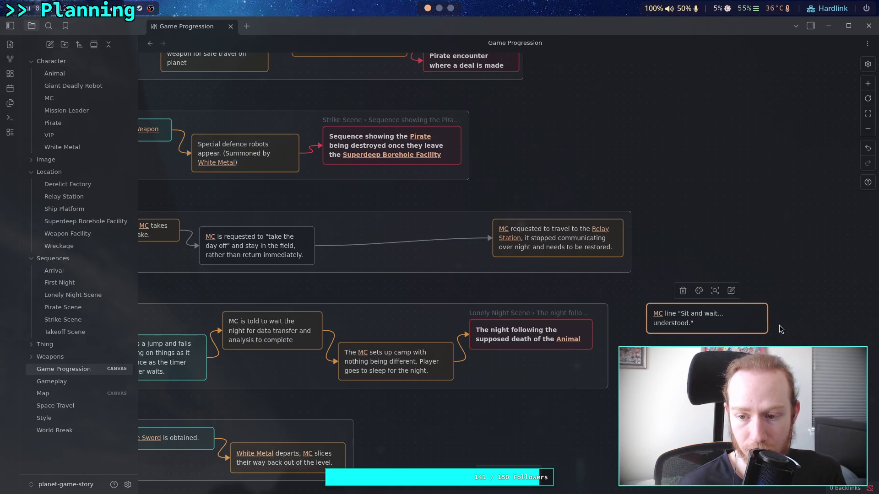
pyautogui.moveTo(768, 331)
pyautogui.mouseDown()
pyautogui.moveTo(788, 328)
pyautogui.moveTo(778, 327)
pyautogui.mouseUp()
pyautogui.moveTo(644, 305); pyautogui.dragTo(636, 297)
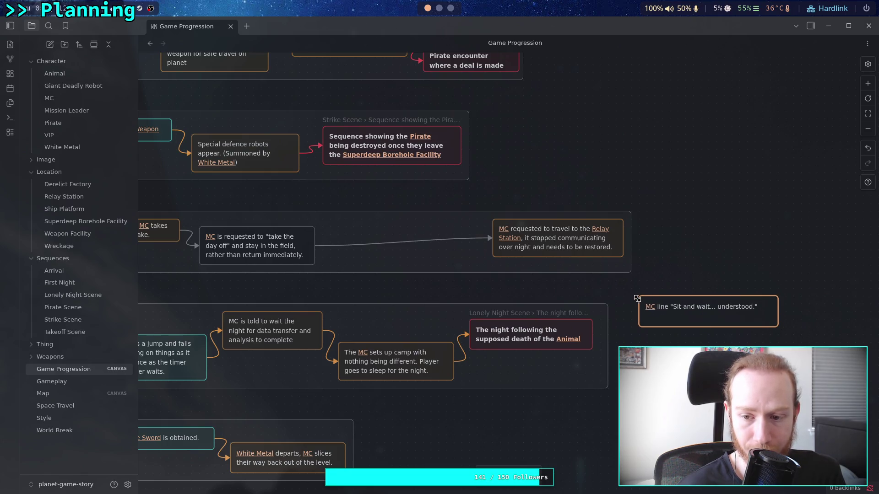
pyautogui.moveTo(778, 317); pyautogui.dragTo(770, 313)
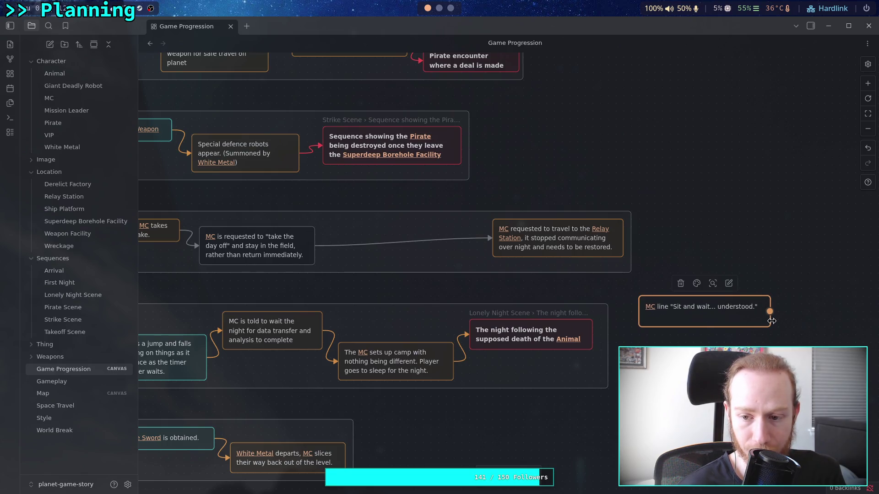
# Step: Add a colon after 'MC line', put the quote on its own line, and open the MC note
pyautogui.doubleClick(668, 312)
pyautogui.press('BackSpace')
pyautogui.write(':')
pyautogui.press('Return')
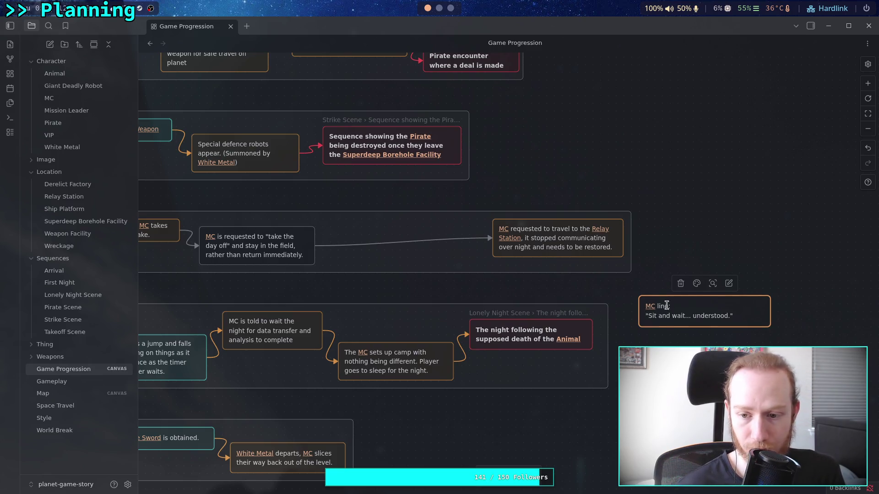
pyautogui.click(650, 306)
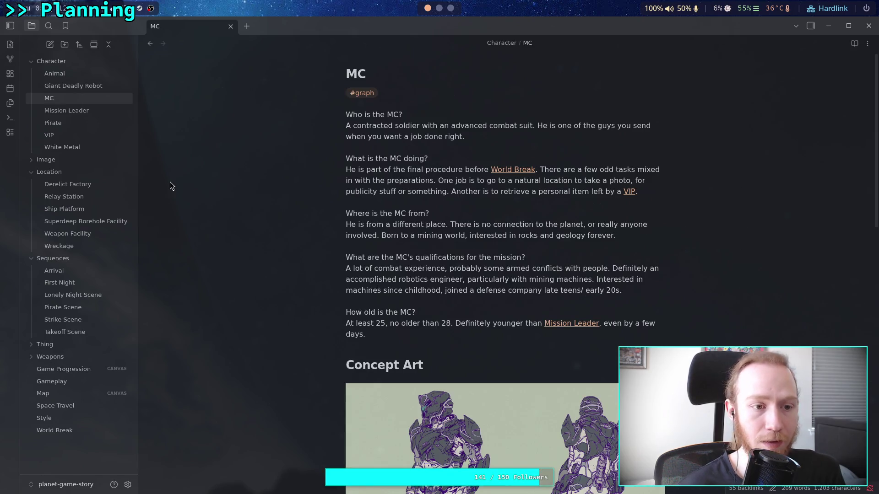
# Step: Back on the Game Progression canvas, prefix the MC line card with 'Potential'
pyautogui.click(68, 369)
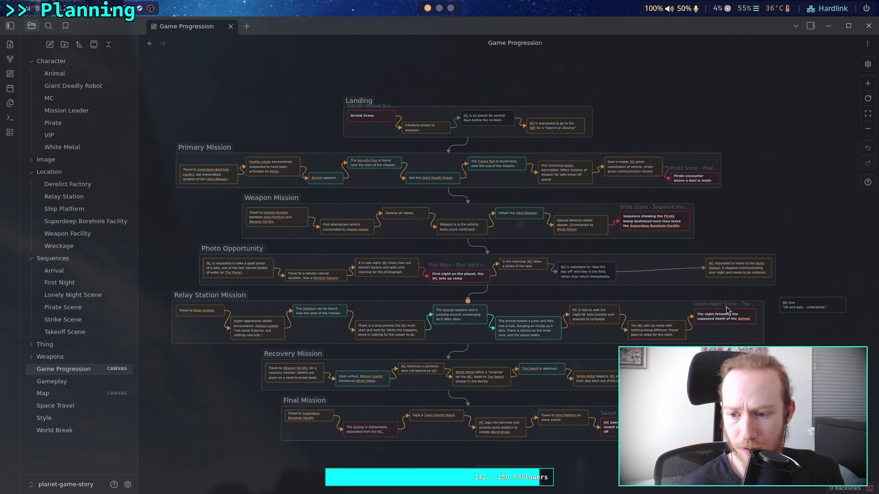
pyautogui.scroll(2, 644, 306)
pyautogui.scroll(3, 643, 306)
pyautogui.scroll(3, 452, 337)
pyautogui.scroll(-3, 460, 338)
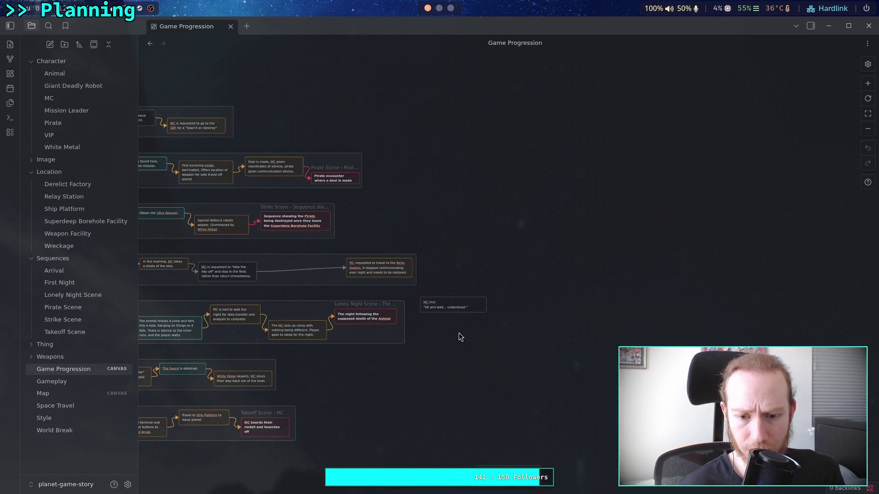
pyautogui.scroll(3, 405, 280)
pyautogui.scroll(-2, 373, 256)
pyautogui.click(410, 256)
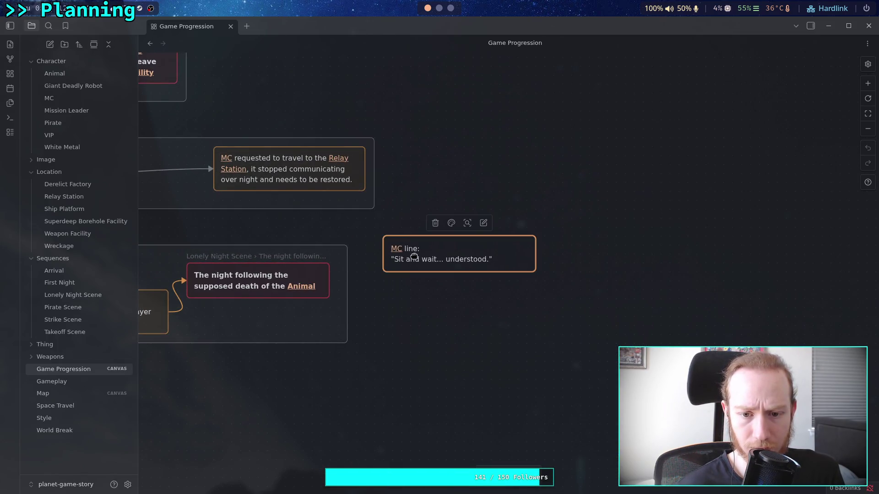
pyautogui.doubleClick(402, 248)
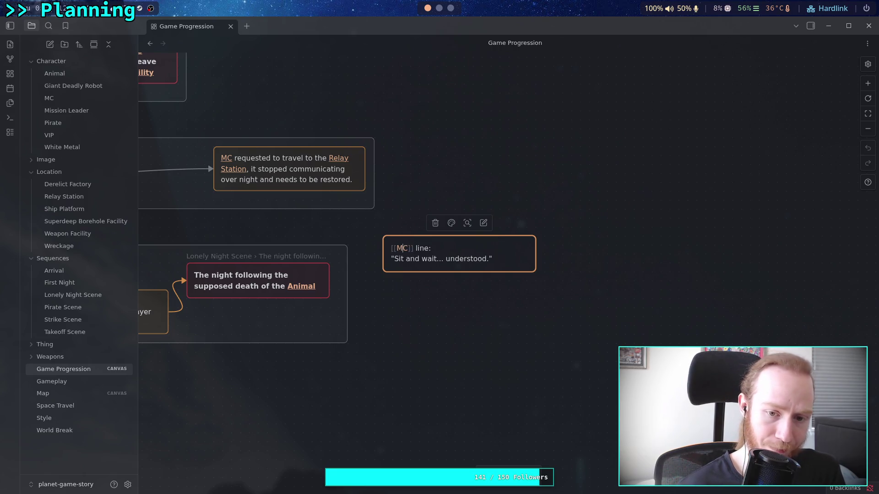
pyautogui.write('Pote')
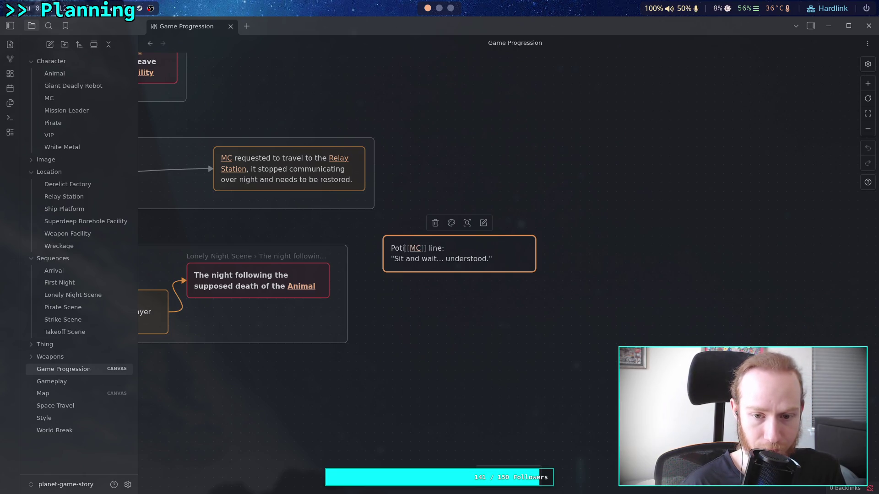
pyautogui.write('ntial')
pyautogui.click(420, 286)
# Step: Make the Potential MC line card narrower
pyautogui.hscroll(-3, 395, 285)
pyautogui.scroll(1, 395, 285)
pyautogui.moveTo(685, 311); pyautogui.dragTo(655, 308)
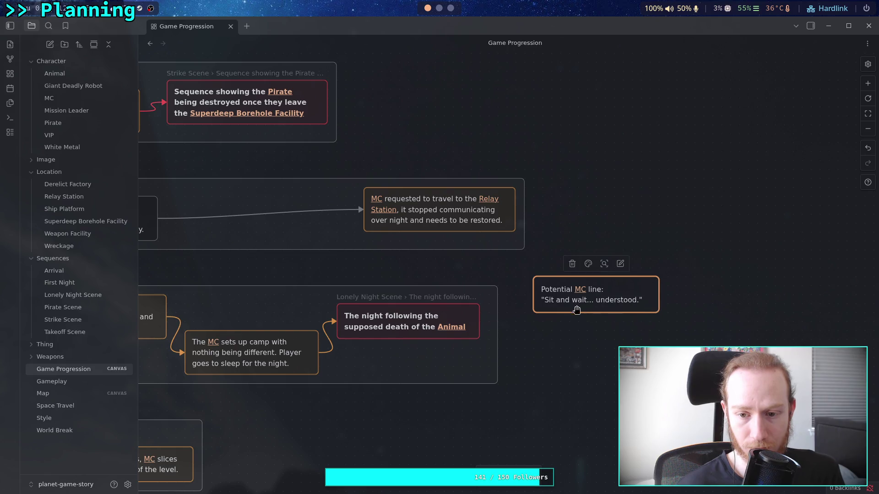
pyautogui.click(588, 264)
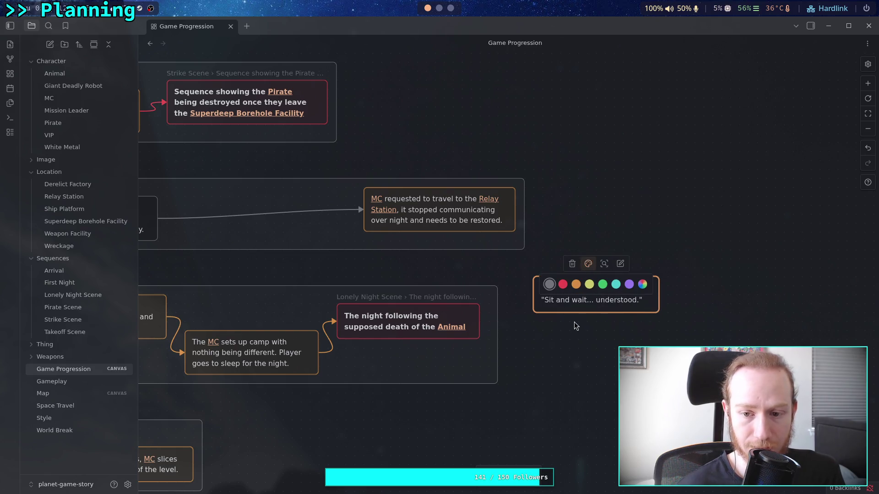
pyautogui.hscroll(-2, 574, 322)
pyautogui.scroll(1, 574, 322)
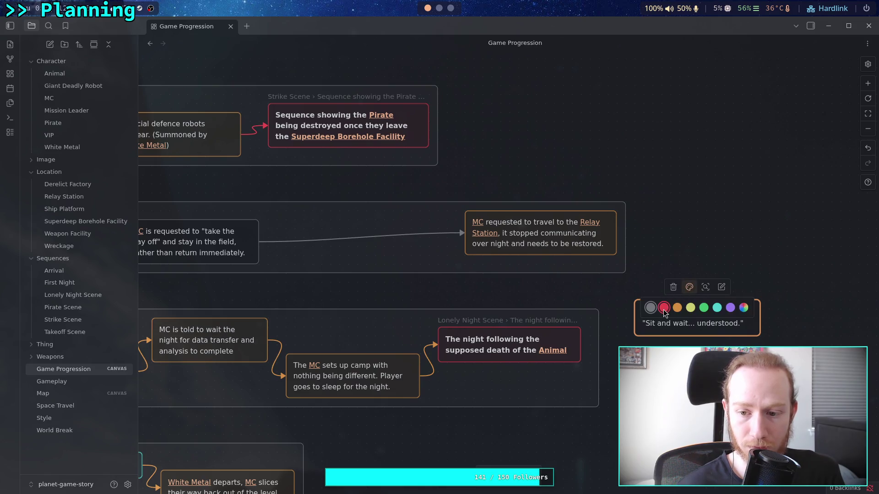
# Step: Route the day-off card's arrow into the Potential MC line card and link it onward to Relay Station
pyautogui.press('Escape')
pyautogui.moveTo(461, 233)
pyautogui.mouseDown()
pyautogui.moveTo(597, 314)
pyautogui.moveTo(639, 319)
pyautogui.moveTo(307, 235)
pyautogui.mouseUp()
pyautogui.moveTo(403, 229)
pyautogui.mouseDown()
pyautogui.moveTo(526, 251)
pyautogui.moveTo(499, 256)
pyautogui.mouseUp()
# Step: Shift the Photo Opportunity group left to realign it around its cards
pyautogui.click(622, 259)
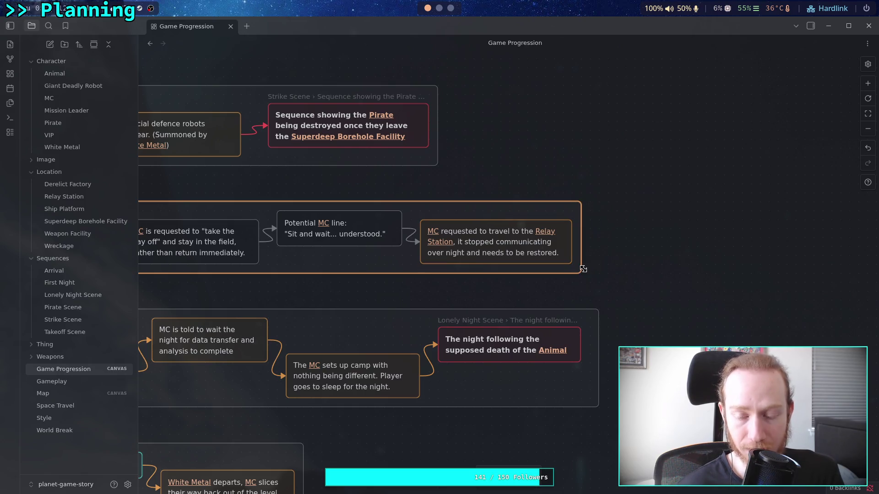
pyautogui.hscroll(-8, 555, 286)
pyautogui.hscroll(5, 549, 283)
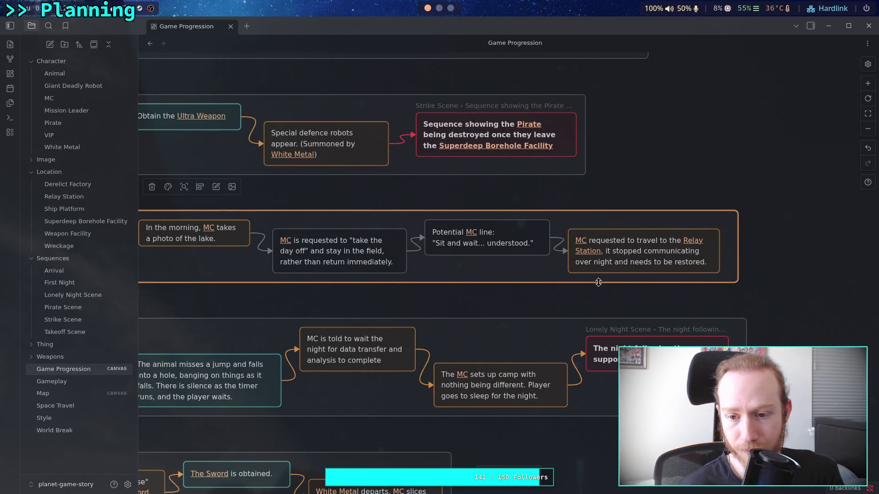
pyautogui.hscroll(-5, 532, 237)
pyautogui.moveTo(532, 237)
pyautogui.mouseDown()
pyautogui.moveTo(458, 242)
pyautogui.moveTo(449, 233)
pyautogui.mouseUp()
pyautogui.click(517, 297)
pyautogui.hscroll(4, 384, 286)
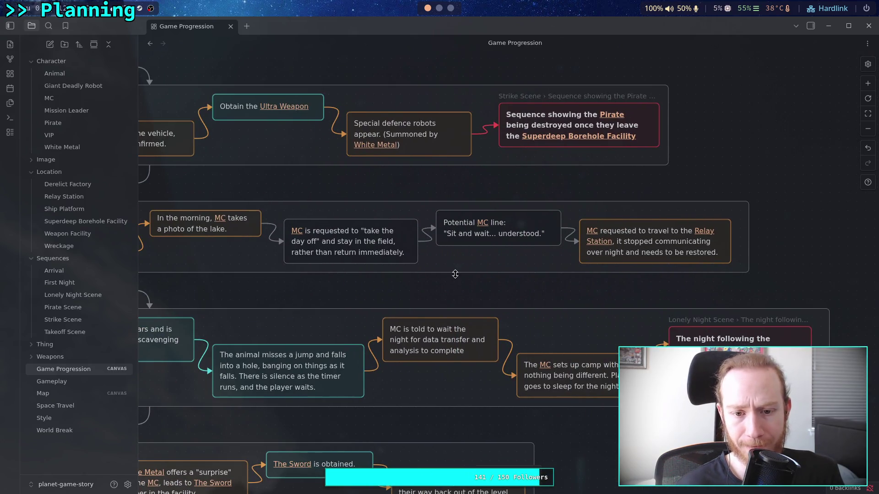
pyautogui.moveTo(492, 289); pyautogui.dragTo(376, 280)
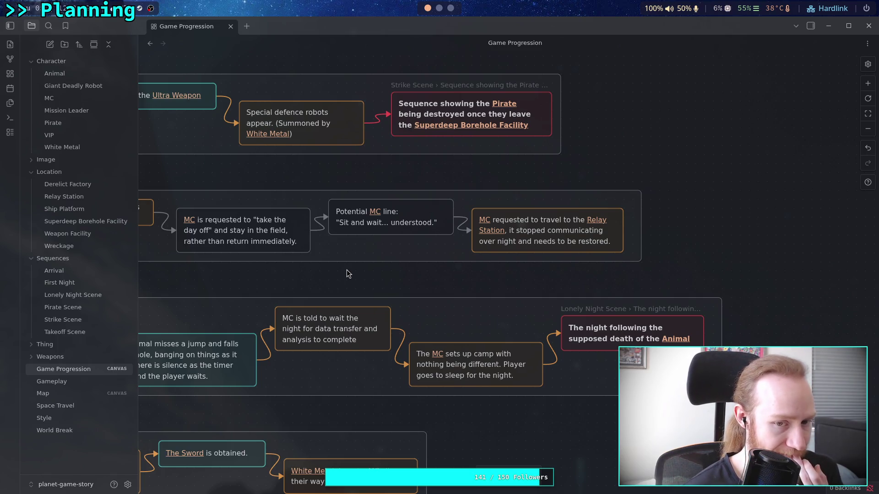
pyautogui.moveTo(231, 274); pyautogui.dragTo(431, 277)
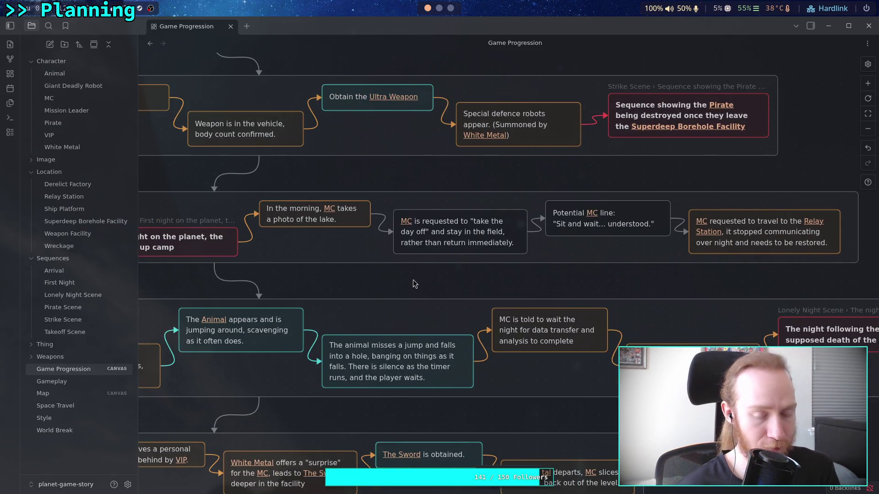
pyautogui.scroll(-3, 413, 279)
pyautogui.scroll(-2, 341, 287)
pyautogui.scroll(3, 491, 251)
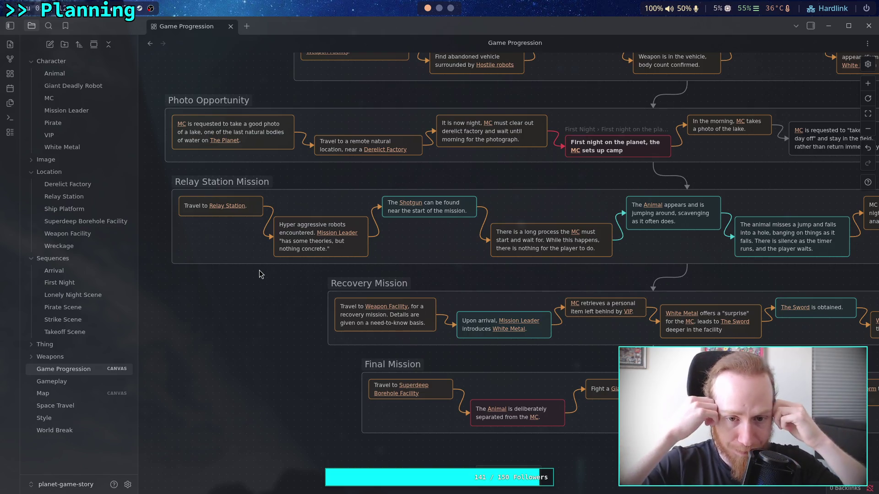
pyautogui.moveTo(307, 308)
pyautogui.mouseDown()
pyautogui.moveTo(228, 300)
pyautogui.moveTo(340, 292)
pyautogui.moveTo(304, 283)
pyautogui.mouseUp()
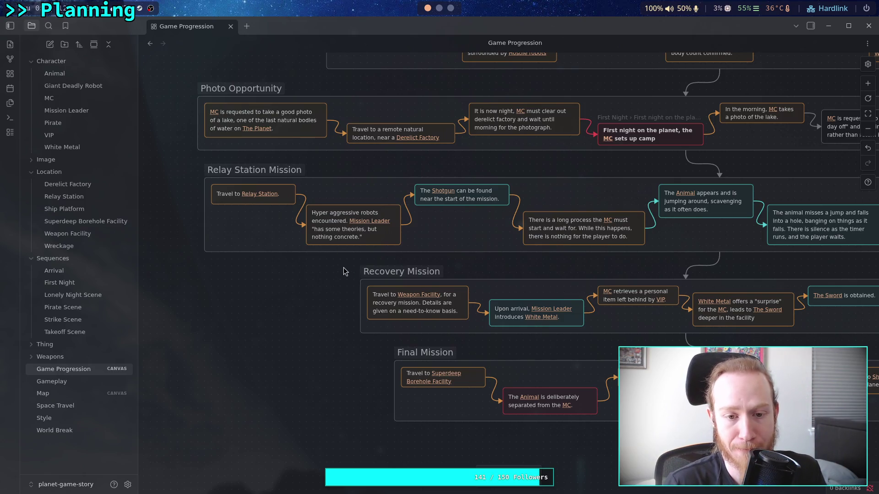
pyautogui.click(356, 235)
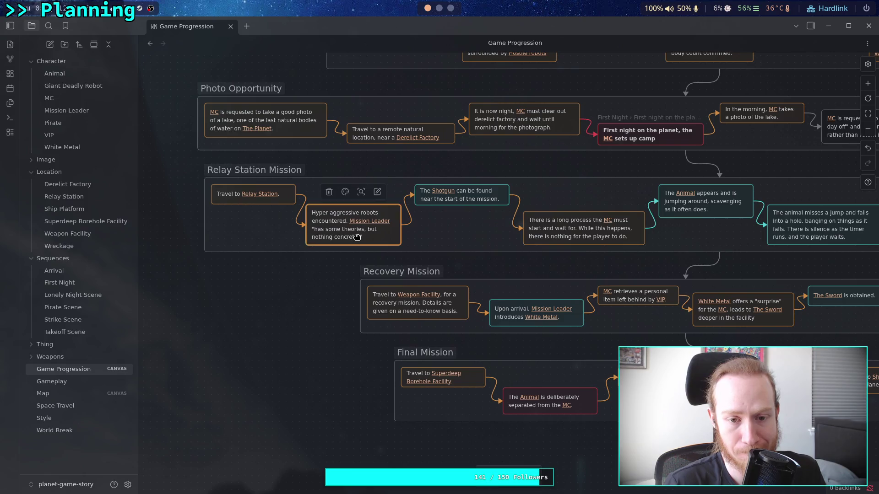
pyautogui.moveTo(359, 236); pyautogui.dragTo(368, 229)
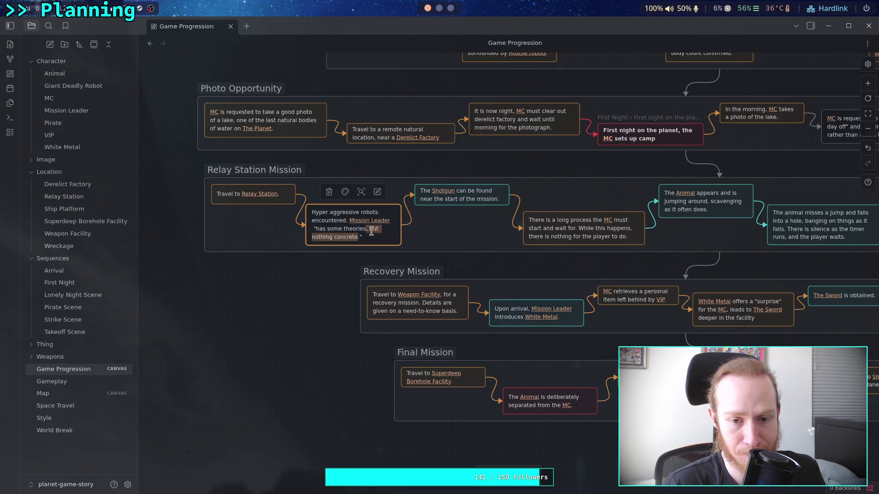
pyautogui.press('BackSpace')
pyautogui.click(224, 291)
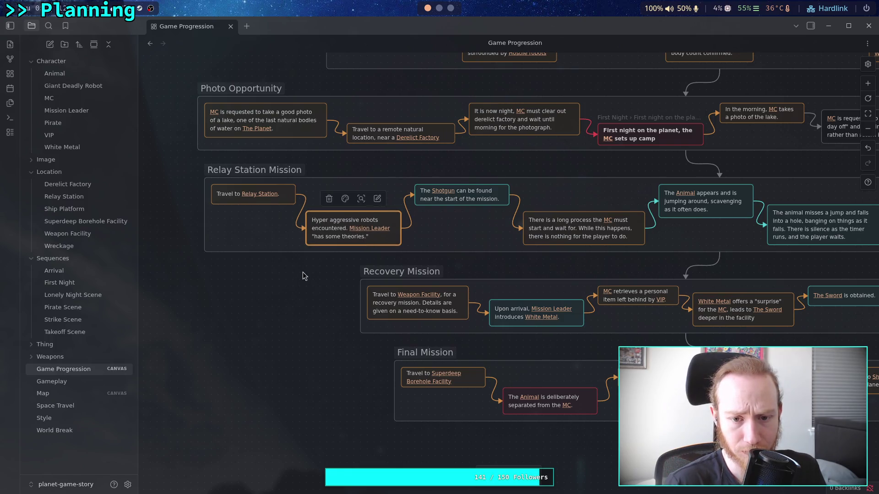
pyautogui.hscroll(1, 346, 270)
pyautogui.hscroll(10, 346, 271)
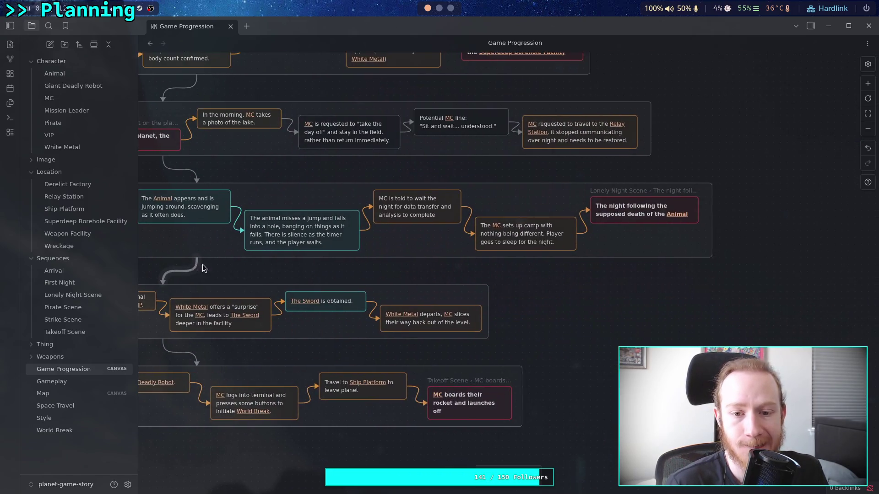
pyautogui.hscroll(-9, 336, 295)
pyautogui.scroll(2, 354, 275)
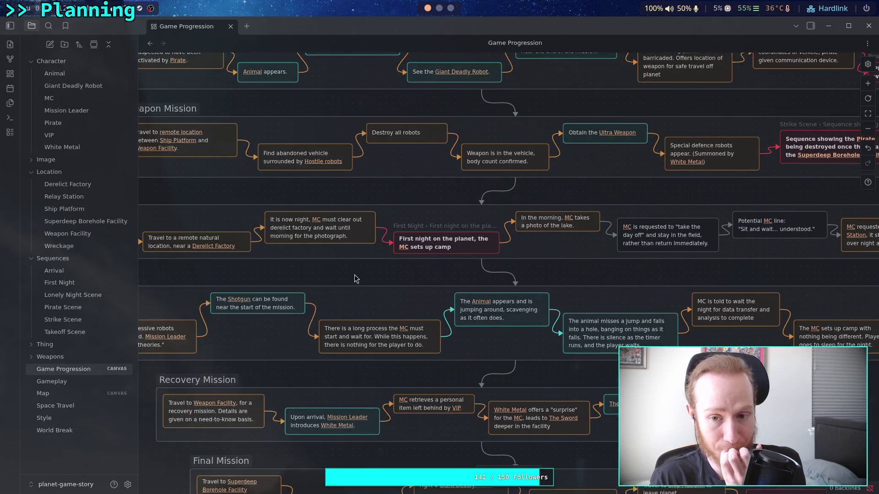
pyautogui.hscroll(-4, 459, 267)
pyautogui.scroll(1, 472, 274)
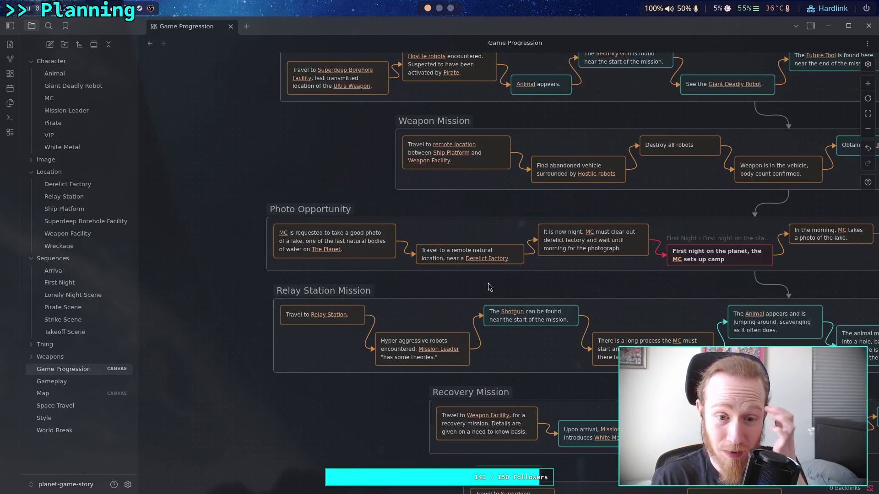
pyautogui.hscroll(4, 458, 285)
pyautogui.scroll(2, 458, 285)
pyautogui.keyDown('ctrl'); pyautogui.scroll(3, 321, 251); pyautogui.keyUp('ctrl')
pyautogui.moveTo(323, 213)
pyautogui.mouseDown()
pyautogui.moveTo(302, 215)
pyautogui.moveTo(311, 223)
pyautogui.mouseUp()
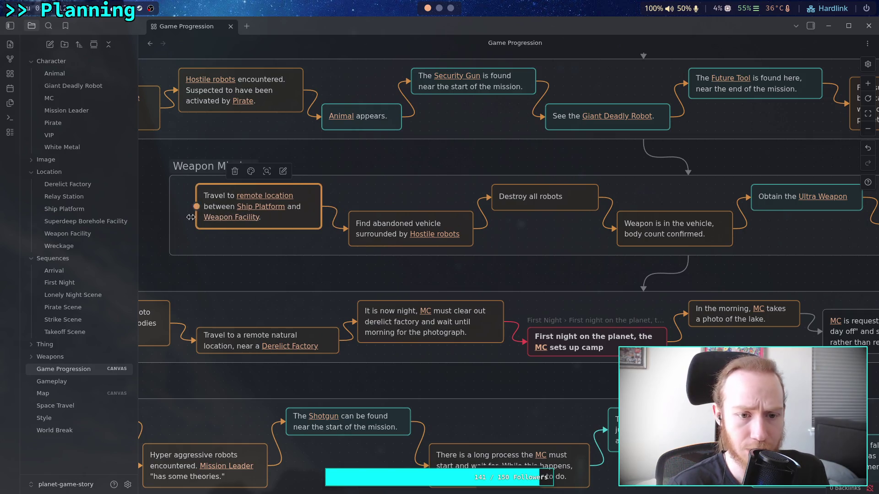
pyautogui.moveTo(169, 227); pyautogui.dragTo(188, 216)
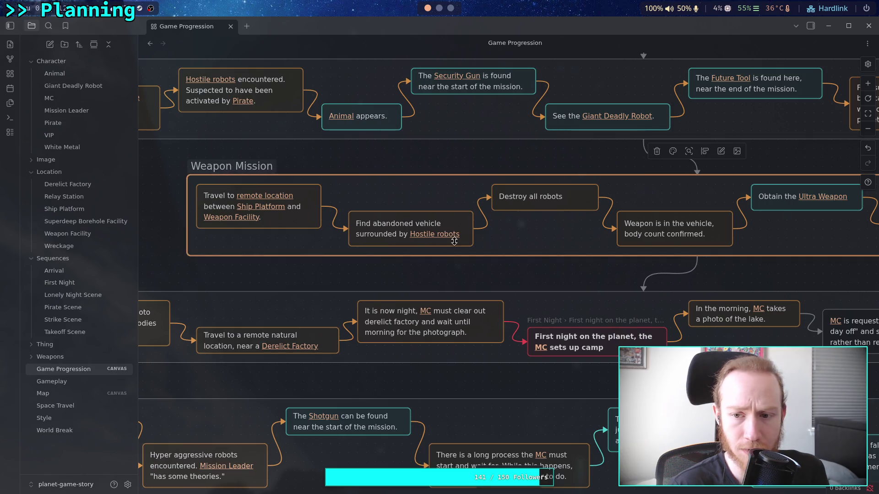
pyautogui.hscroll(5, 469, 205)
pyautogui.click(379, 268)
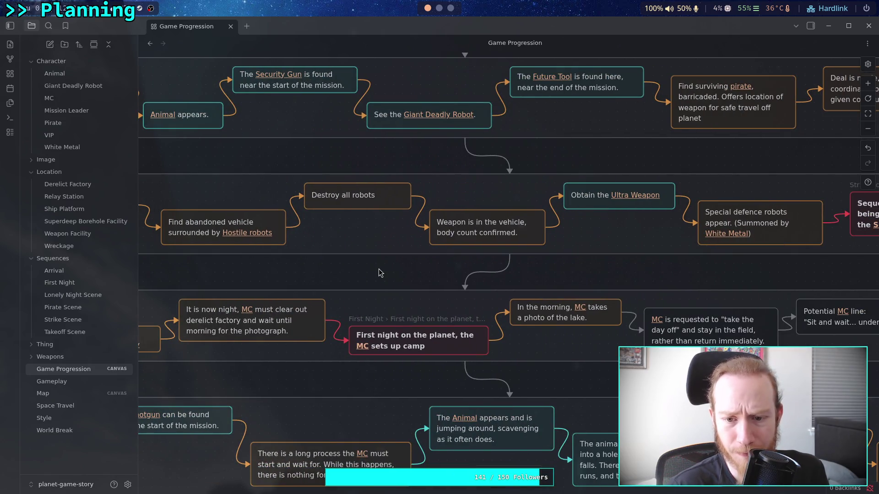
pyautogui.moveTo(382, 270); pyautogui.dragTo(540, 277)
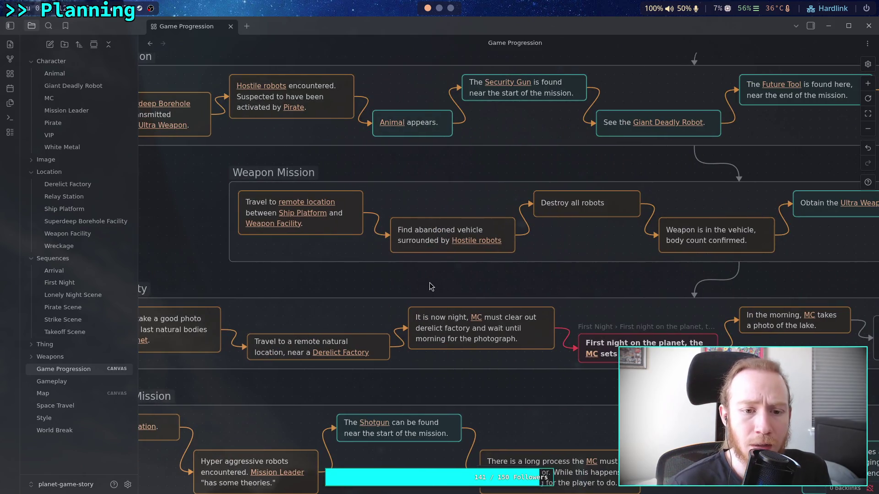
pyautogui.hscroll(5, 429, 284)
pyautogui.hscroll(10, 425, 289)
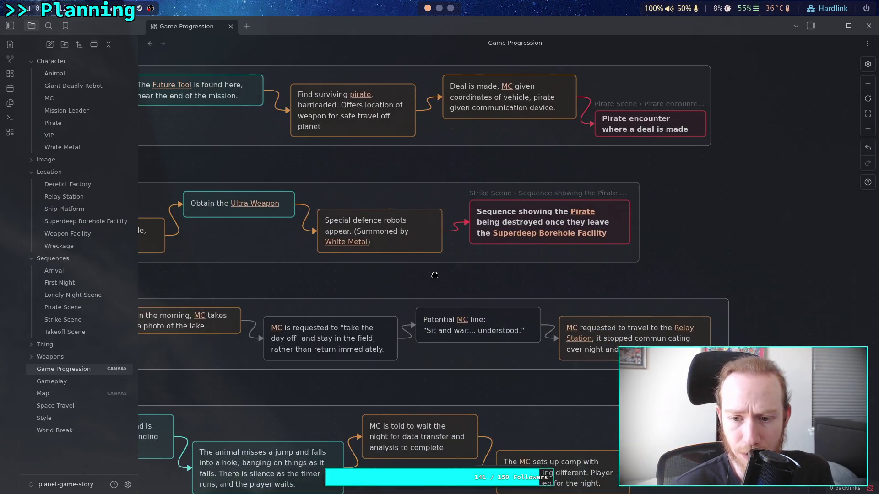
pyautogui.hscroll(-12, 435, 275)
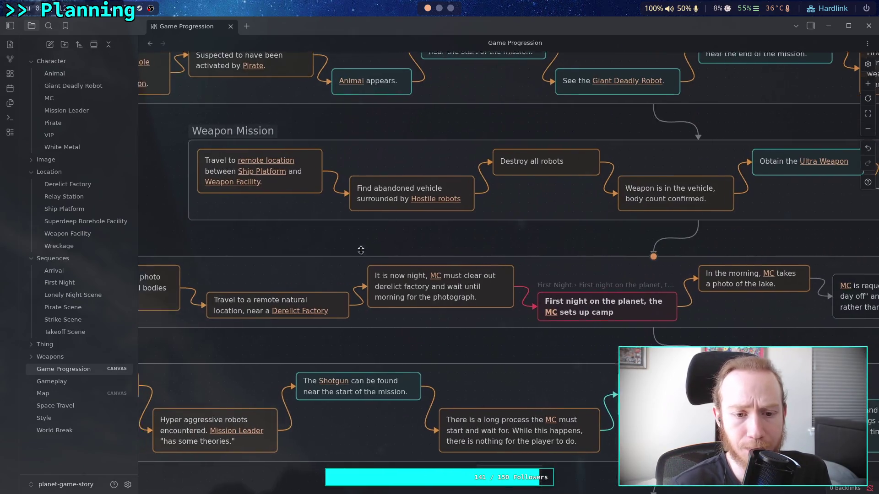
pyautogui.hscroll(-4, 361, 250)
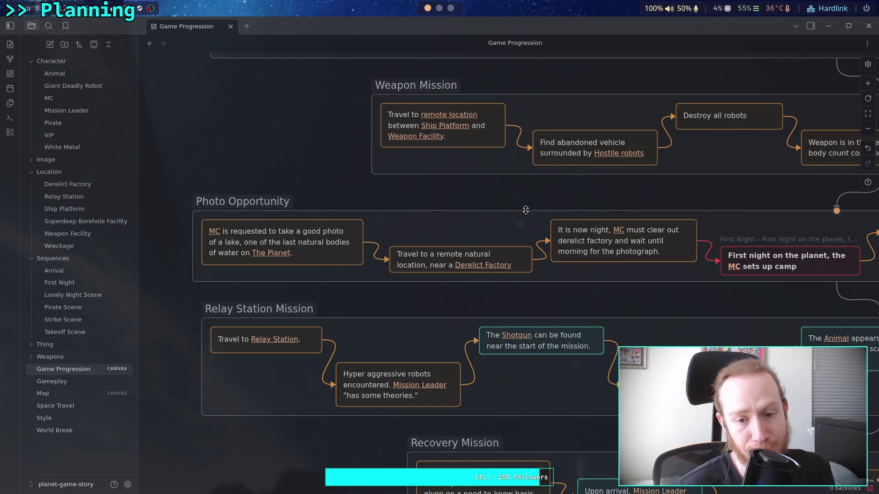
pyautogui.hscroll(6, 535, 203)
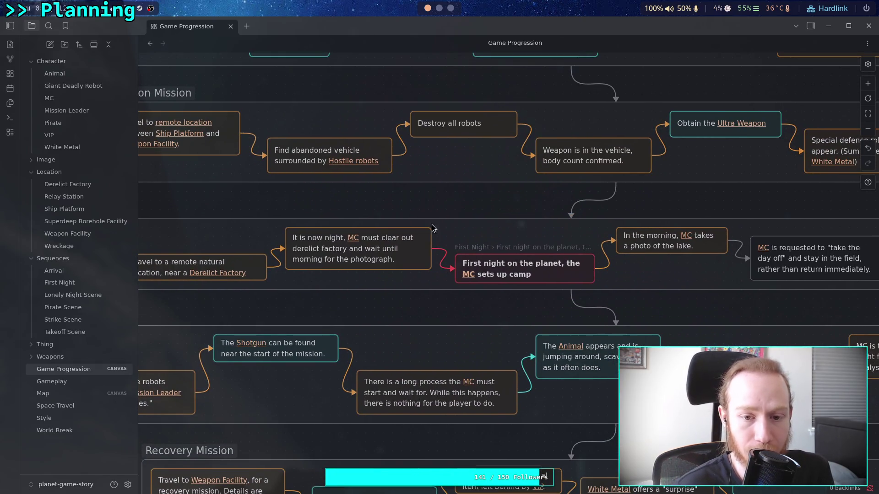
pyautogui.moveTo(492, 235); pyautogui.dragTo(380, 229)
pyautogui.hscroll(-7, 499, 259)
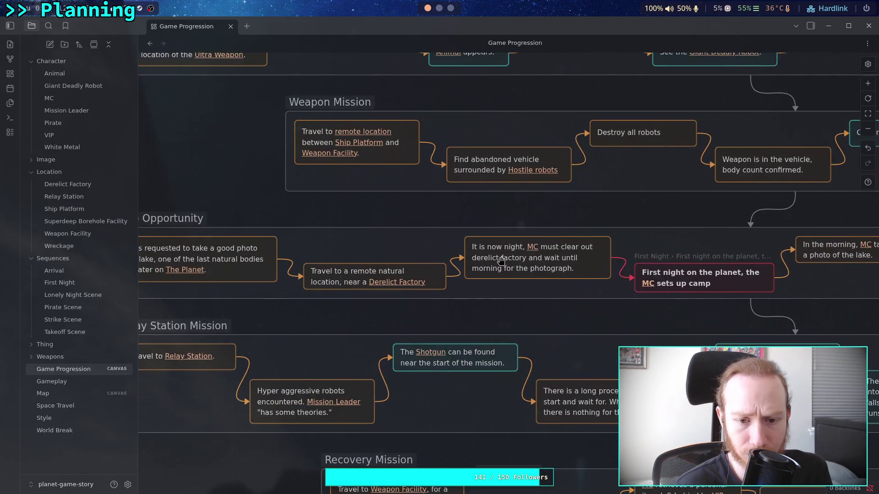
pyautogui.hscroll(3, 481, 258)
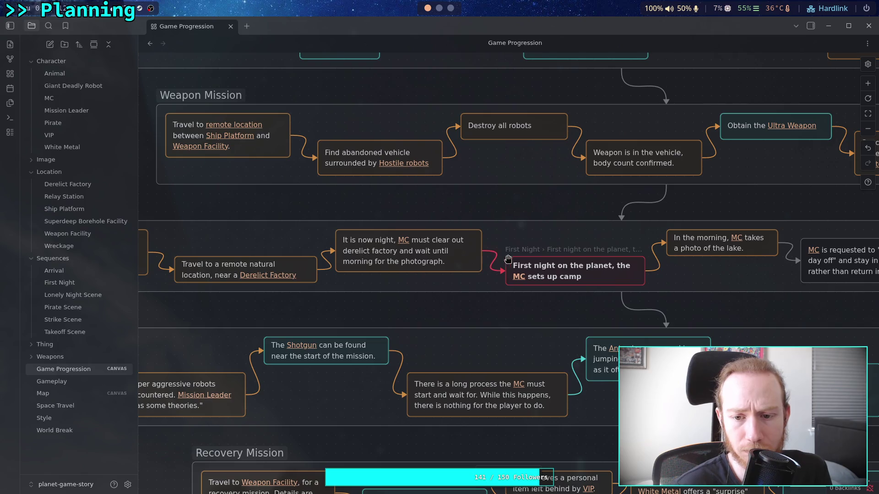
pyautogui.hscroll(8, 506, 258)
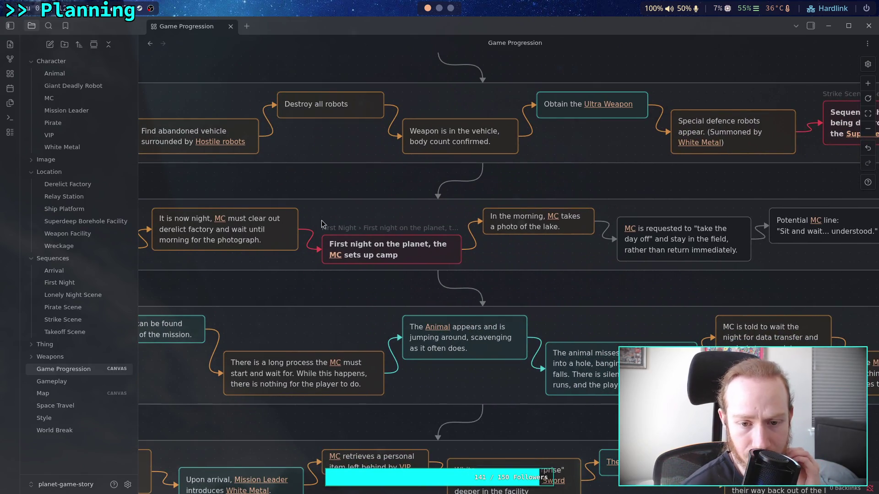
pyautogui.hscroll(3, 405, 266)
pyautogui.hscroll(2, 405, 266)
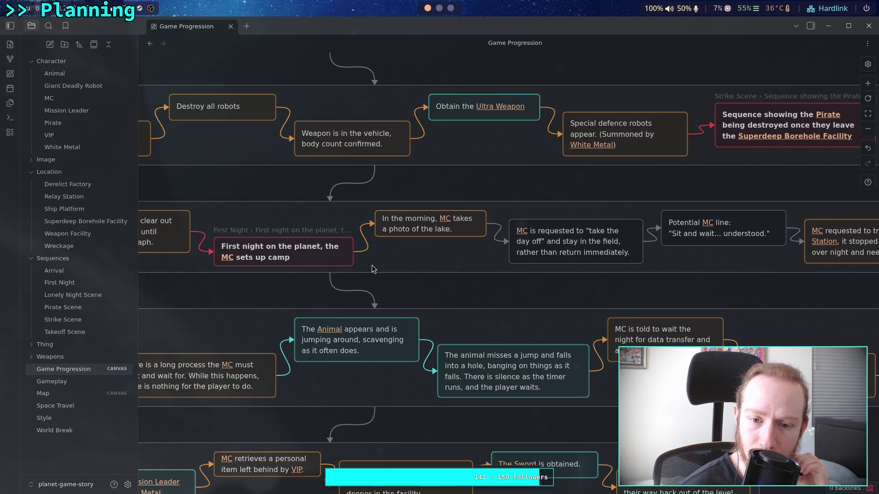
pyautogui.hscroll(3, 372, 261)
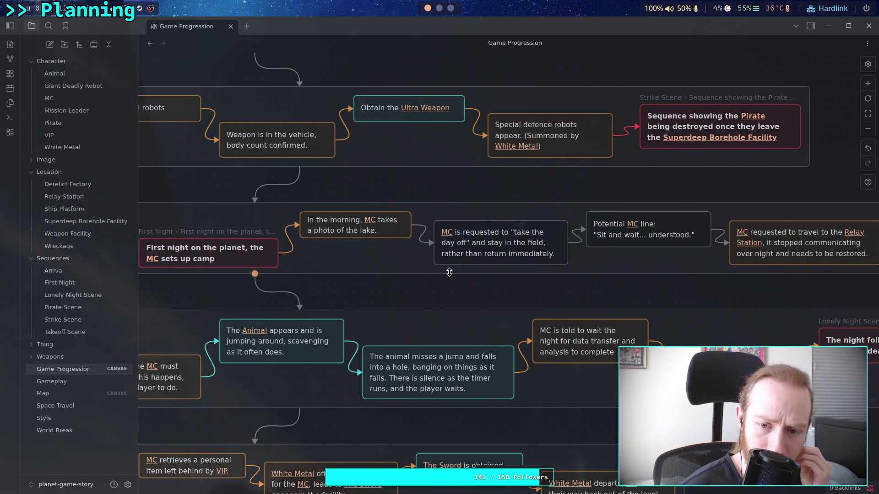
pyautogui.hscroll(4, 376, 270)
pyautogui.hscroll(1, 375, 272)
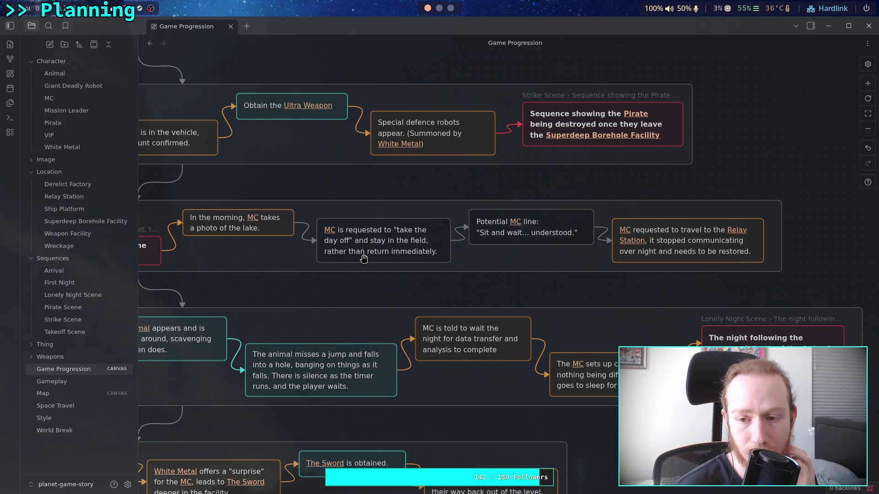
pyautogui.hscroll(-5, 359, 259)
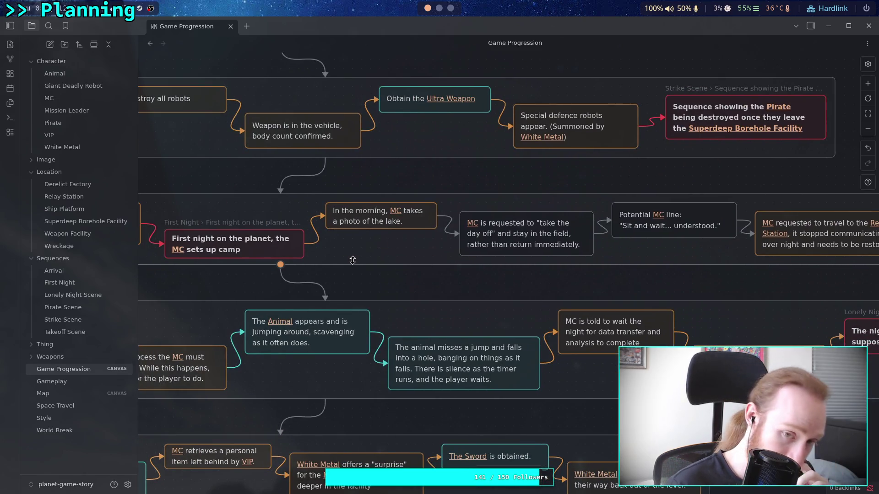
pyautogui.hscroll(3, 353, 260)
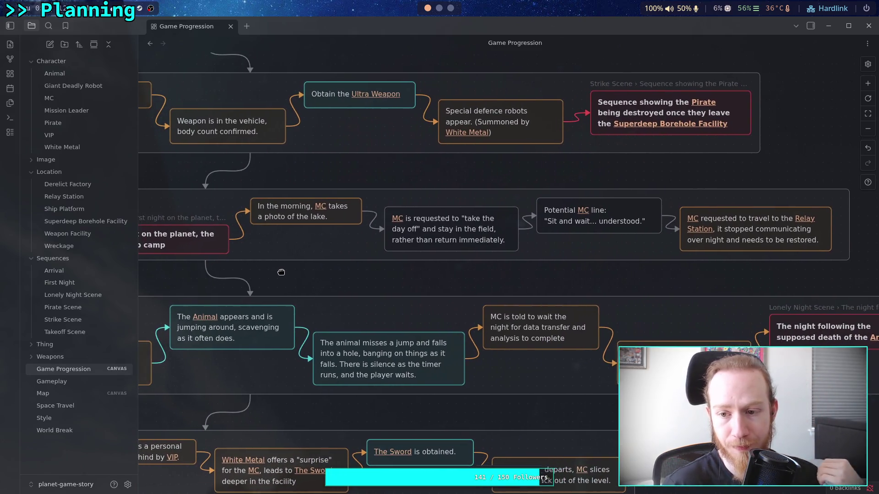
pyautogui.moveTo(281, 272); pyautogui.dragTo(294, 271)
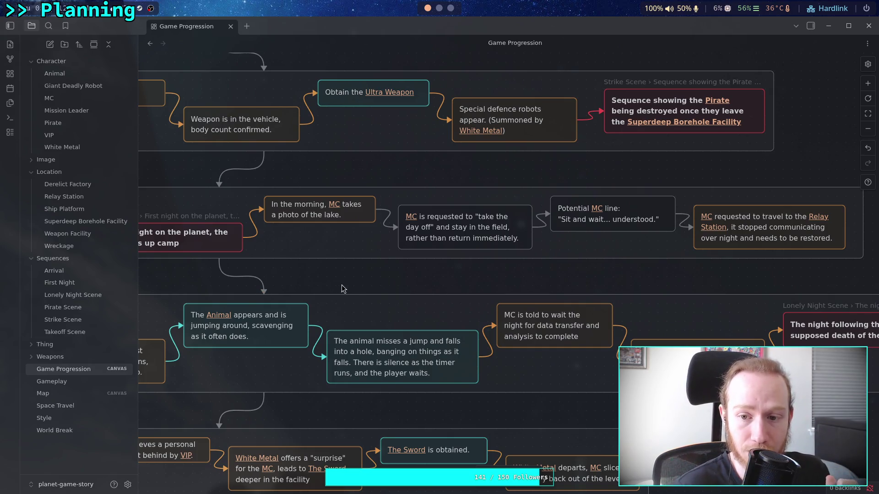
pyautogui.hscroll(-10, 506, 280)
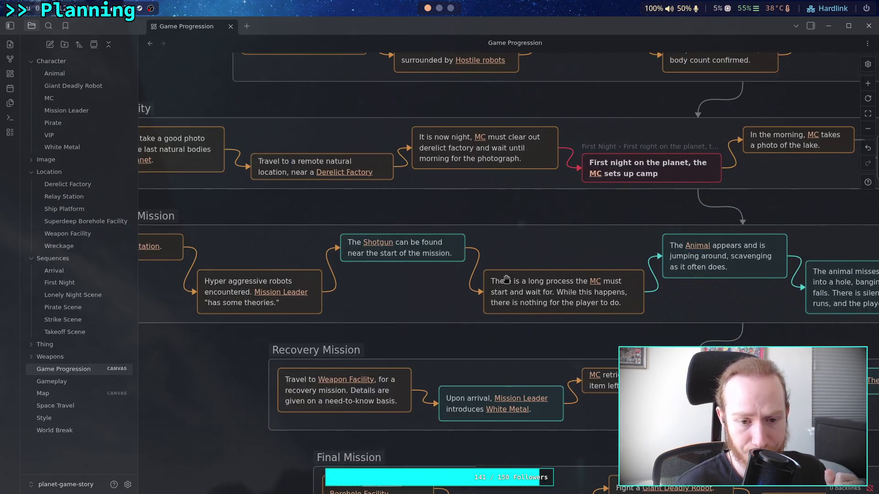
pyautogui.hscroll(-6, 632, 275)
pyautogui.hscroll(8, 406, 336)
pyautogui.hscroll(-8, 542, 327)
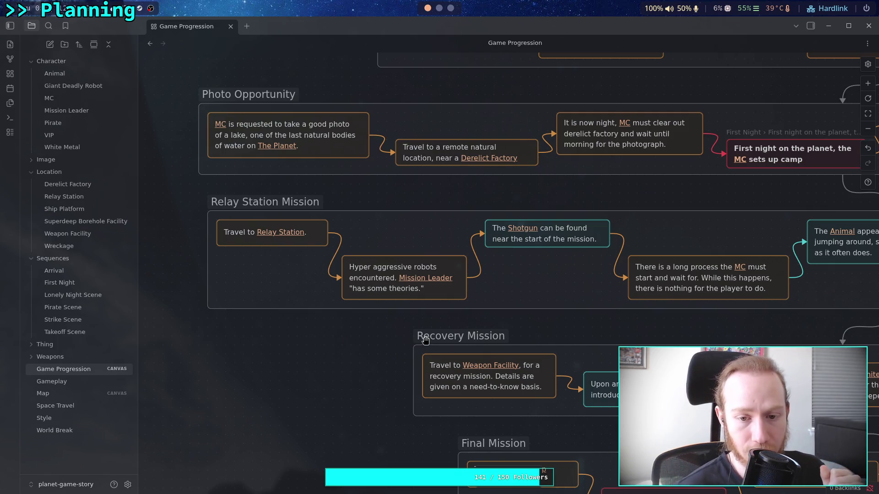
pyautogui.hscroll(12, 425, 339)
pyautogui.hscroll(5, 375, 344)
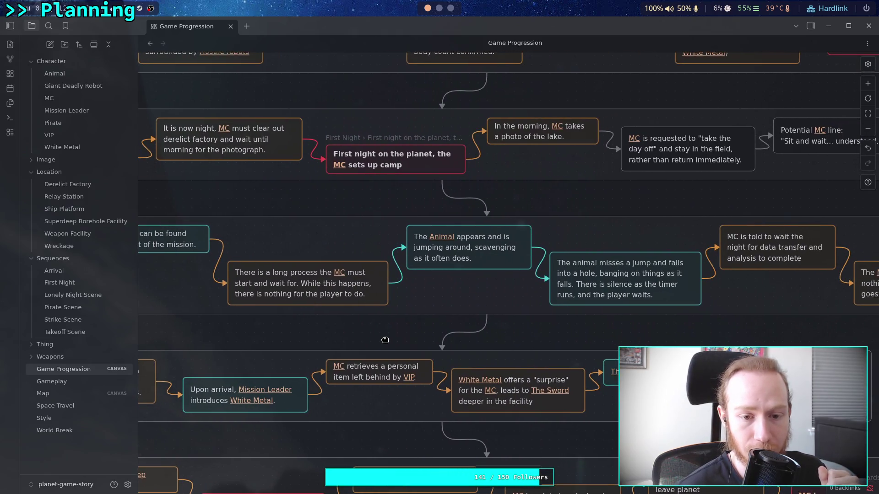
pyautogui.moveTo(385, 340)
pyautogui.mouseDown()
pyautogui.moveTo(537, 343)
pyautogui.moveTo(424, 339)
pyautogui.mouseUp()
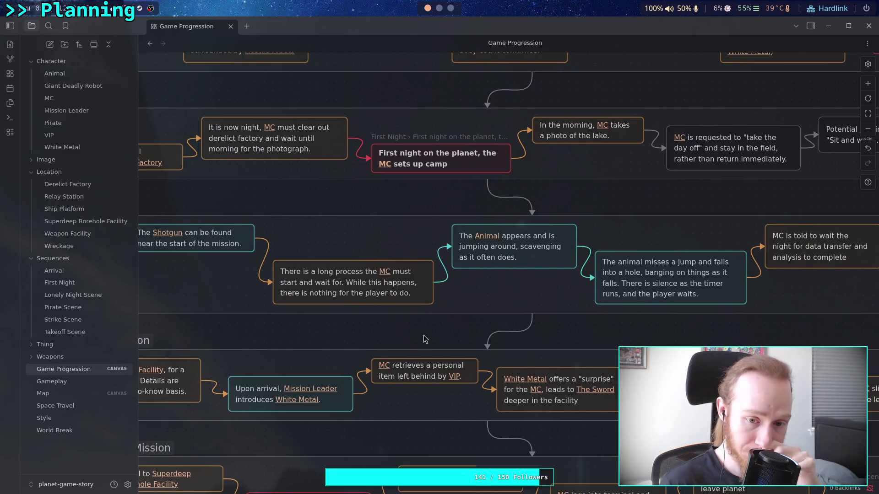
pyautogui.moveTo(318, 330)
pyautogui.mouseDown()
pyautogui.moveTo(499, 330)
pyautogui.moveTo(181, 219)
pyautogui.mouseUp()
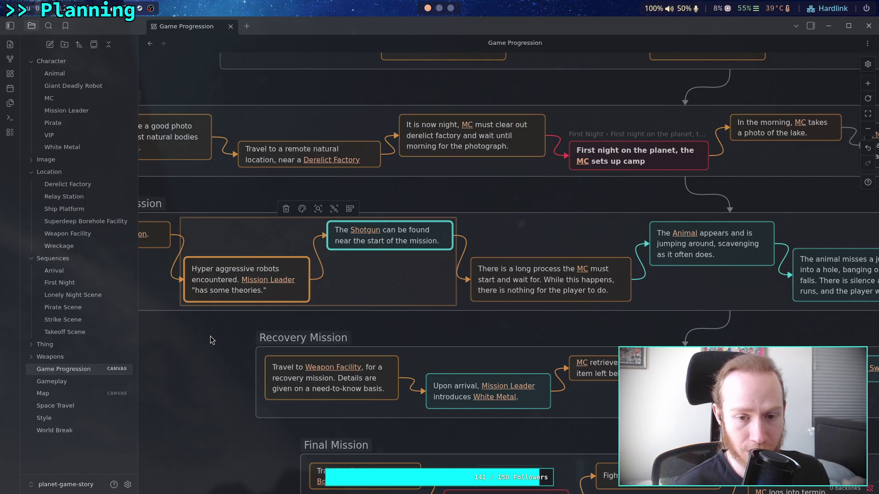
pyautogui.click(442, 328)
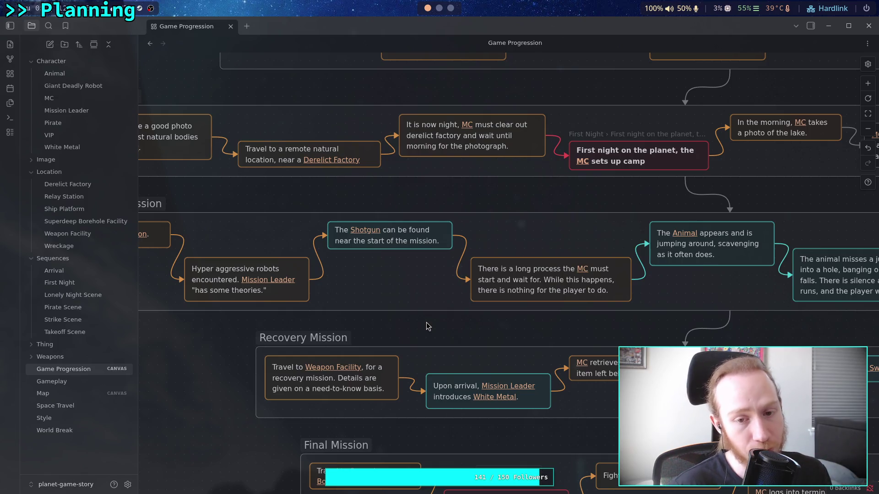
pyautogui.moveTo(426, 322)
pyautogui.mouseDown()
pyautogui.moveTo(351, 373)
pyautogui.moveTo(341, 419)
pyautogui.mouseUp()
pyautogui.scroll(5, 341, 419)
pyautogui.hscroll(-2, 394, 414)
pyautogui.scroll(-10, 403, 412)
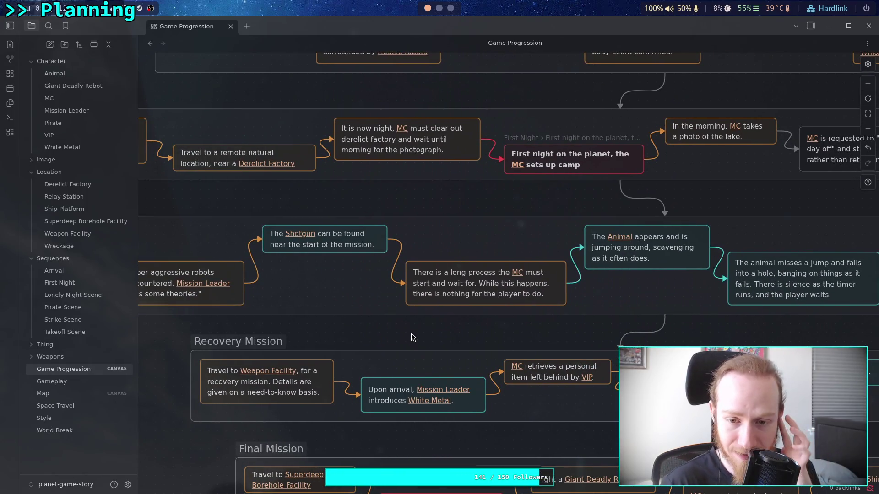
pyautogui.moveTo(410, 337)
pyautogui.mouseDown()
pyautogui.moveTo(447, 318)
pyautogui.moveTo(555, 320)
pyautogui.moveTo(535, 327)
pyautogui.moveTo(541, 358)
pyautogui.moveTo(523, 343)
pyautogui.moveTo(539, 328)
pyautogui.moveTo(295, 321)
pyautogui.mouseUp()
pyautogui.moveTo(497, 324); pyautogui.dragTo(478, 312)
pyautogui.moveTo(416, 310)
pyautogui.mouseDown()
pyautogui.moveTo(386, 312)
pyautogui.moveTo(479, 300)
pyautogui.moveTo(409, 298)
pyautogui.moveTo(398, 311)
pyautogui.mouseUp()
pyautogui.moveTo(471, 312)
pyautogui.mouseDown()
pyautogui.moveTo(441, 308)
pyautogui.moveTo(459, 308)
pyautogui.mouseUp()
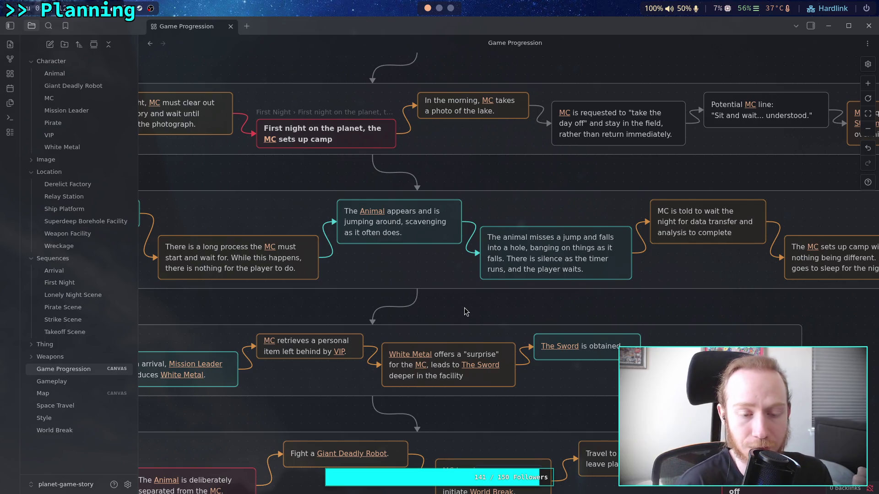
pyautogui.moveTo(474, 299); pyautogui.dragTo(386, 298)
pyautogui.moveTo(455, 302); pyautogui.dragTo(377, 297)
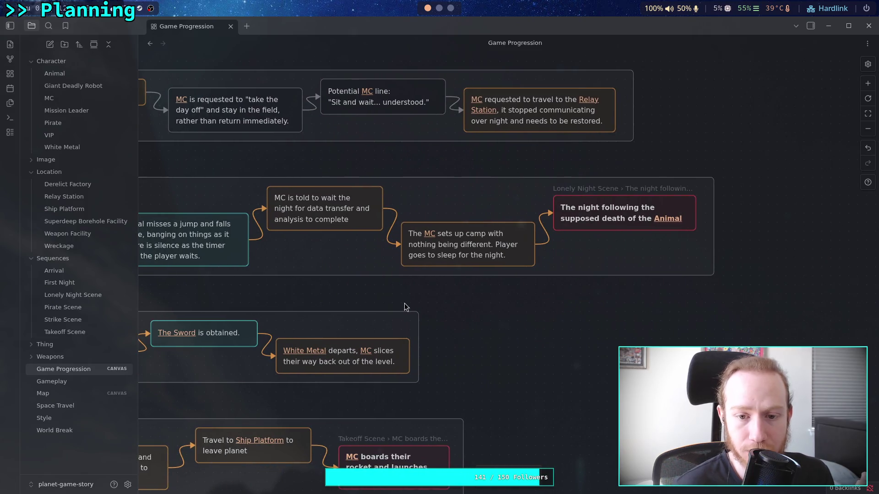
pyautogui.hscroll(-6, 365, 302)
pyautogui.hscroll(-8, 364, 325)
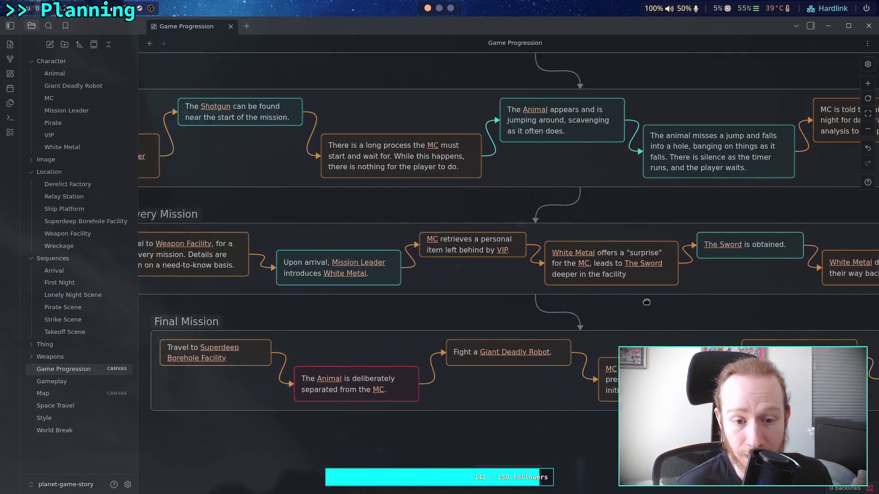
pyautogui.moveTo(586, 310)
pyautogui.mouseDown()
pyautogui.moveTo(525, 293)
pyautogui.moveTo(532, 309)
pyautogui.moveTo(485, 303)
pyautogui.mouseUp()
pyautogui.hscroll(3, 485, 303)
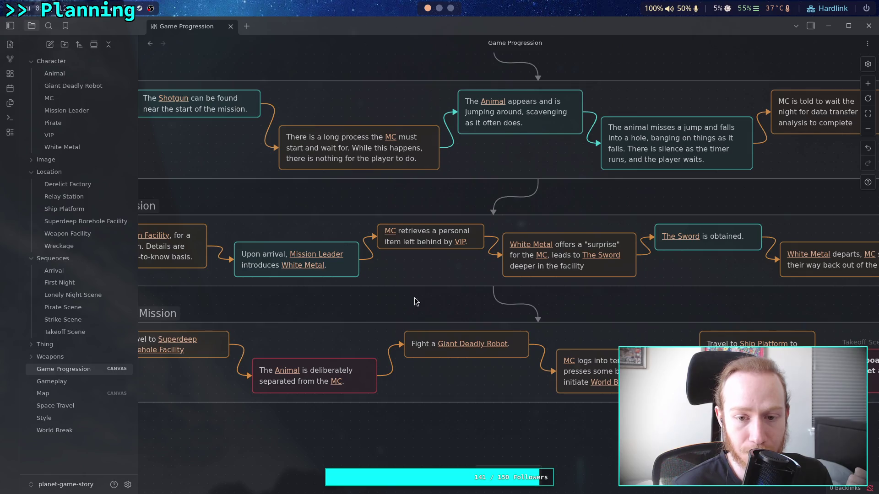
pyautogui.hscroll(5, 303, 297)
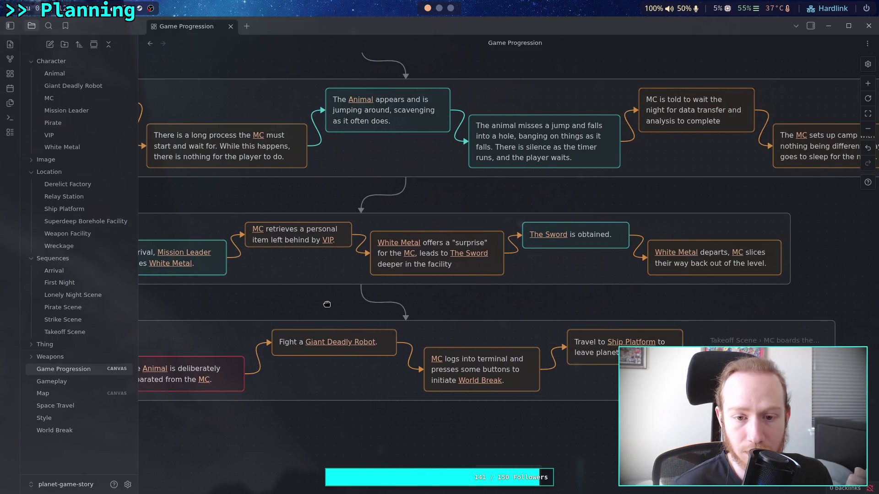
pyautogui.hscroll(-15, 327, 305)
pyautogui.scroll(-2, 465, 307)
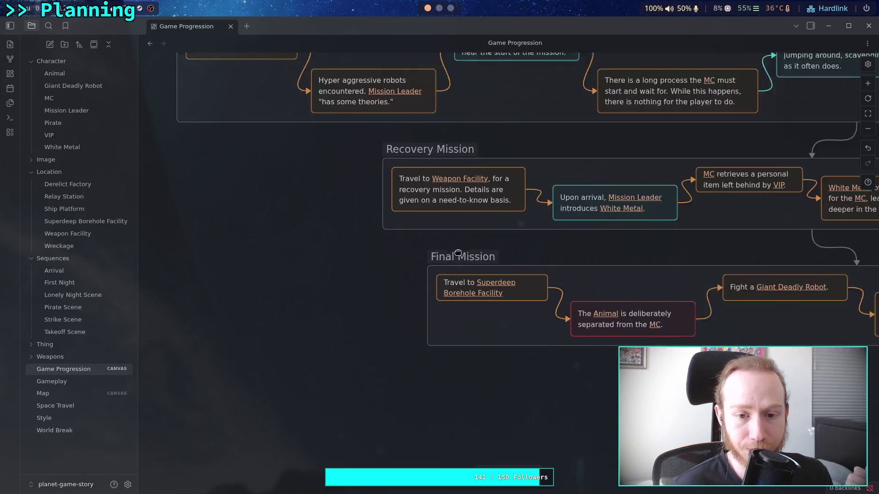
pyautogui.hscroll(-1, 458, 252)
pyautogui.doubleClick(247, 259)
# Step: Fill the new card beside Final Mission with 'Encounter special defense robots, made on-site. (sus)'
pyautogui.hscroll(-8, 252, 245)
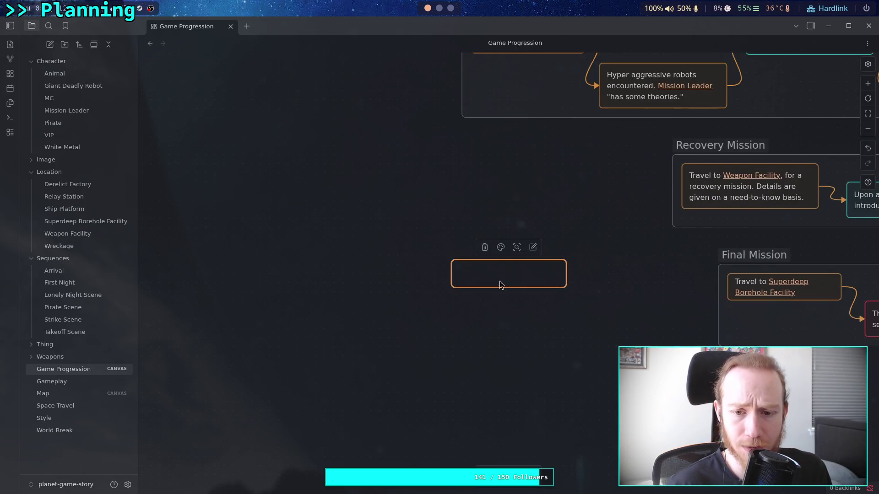
pyautogui.hscroll(7, 498, 281)
pyautogui.click(332, 246)
pyautogui.doubleClick(323, 269)
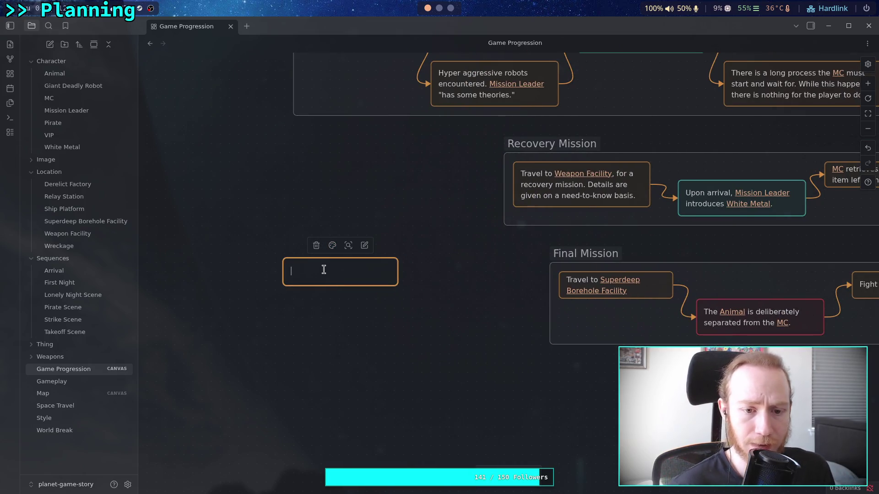
pyautogui.write('Encoun')
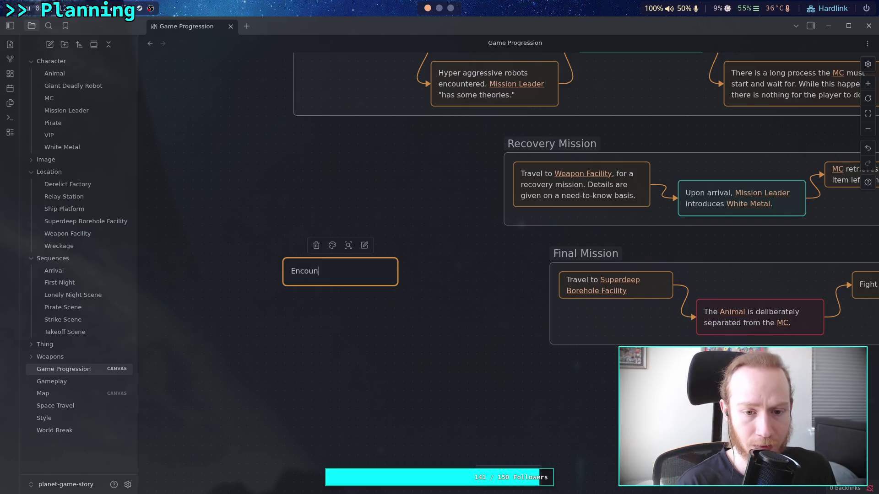
pyautogui.write('de')
pyautogui.write('ce')
pyautogui.press('BackSpace')
pyautogui.press('BackSpace')
pyautogui.press('BackSpace')
pyautogui.write('se robots,')
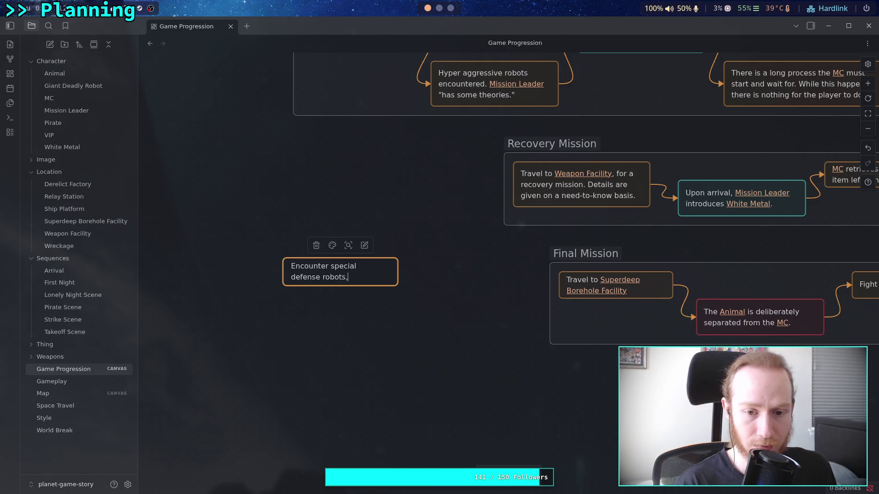
pyautogui.write(' made on-site.')
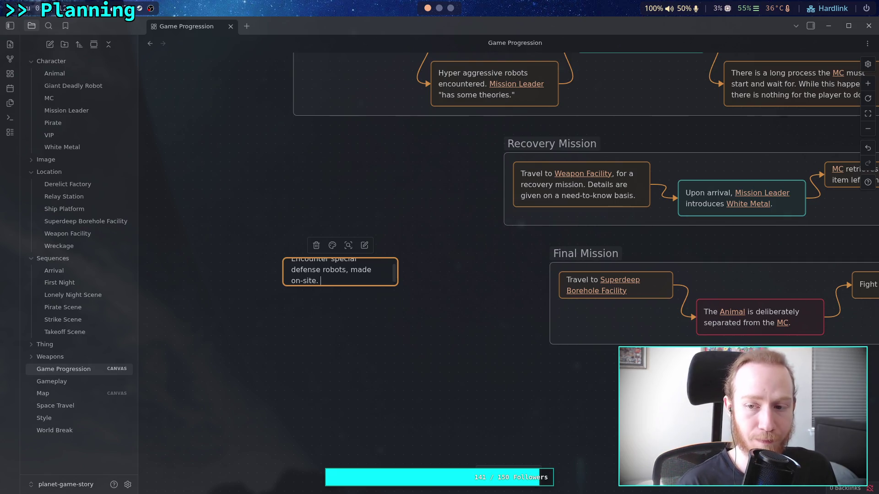
pyautogui.write('sus')
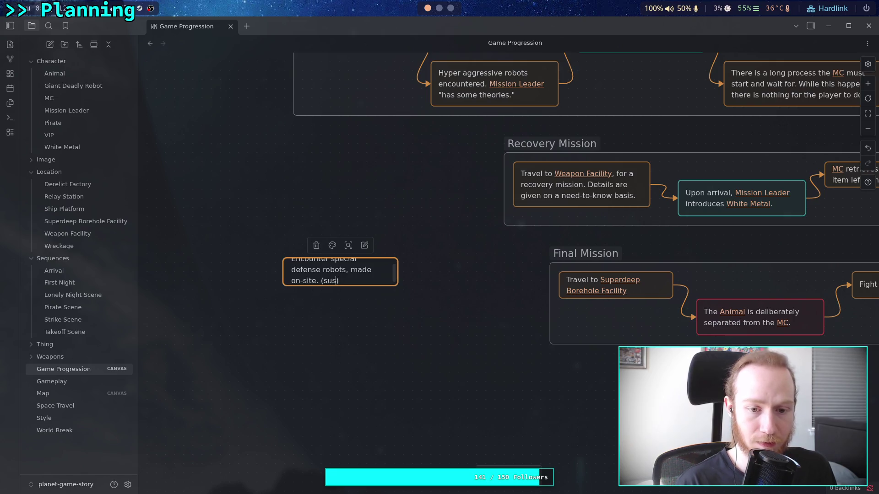
pyautogui.click(454, 309)
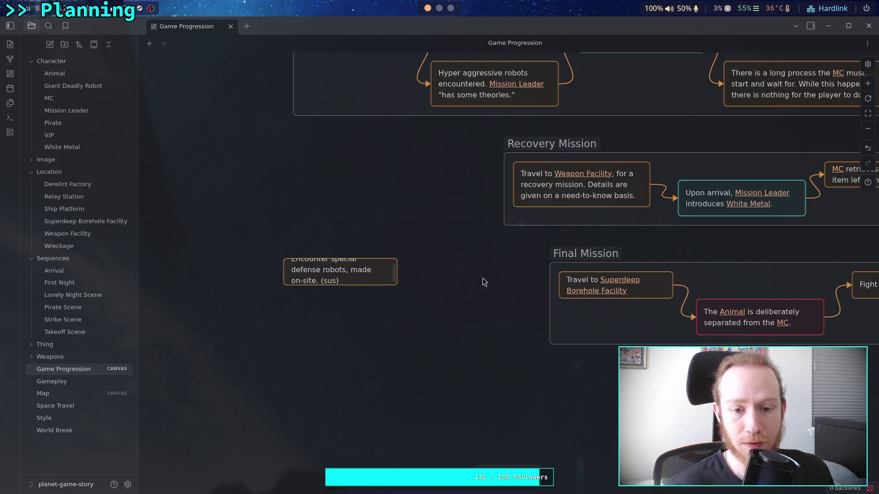
pyautogui.hscroll(4, 443, 289)
pyautogui.scroll(2, 443, 289)
pyautogui.moveTo(391, 242); pyautogui.dragTo(301, 242)
pyautogui.moveTo(373, 243); pyautogui.dragTo(646, 236)
pyautogui.moveTo(475, 233); pyautogui.dragTo(383, 233)
pyautogui.click(261, 262)
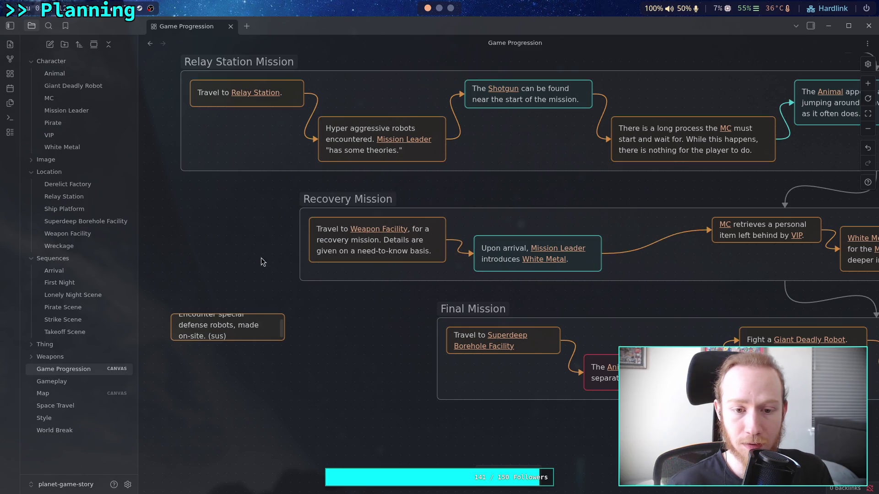
pyautogui.moveTo(300, 244); pyautogui.dragTo(218, 245)
pyautogui.moveTo(320, 288)
pyautogui.mouseDown()
pyautogui.moveTo(514, 248)
pyautogui.moveTo(431, 247)
pyautogui.mouseUp()
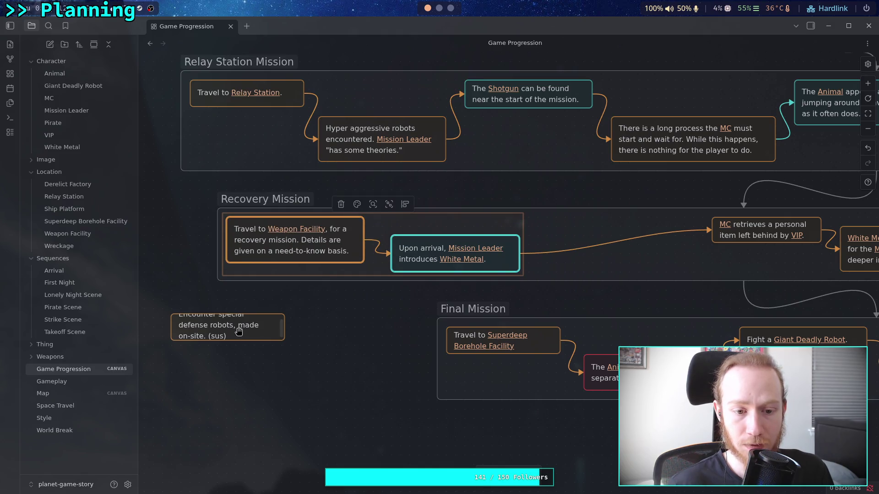
pyautogui.moveTo(171, 314); pyautogui.dragTo(165, 305)
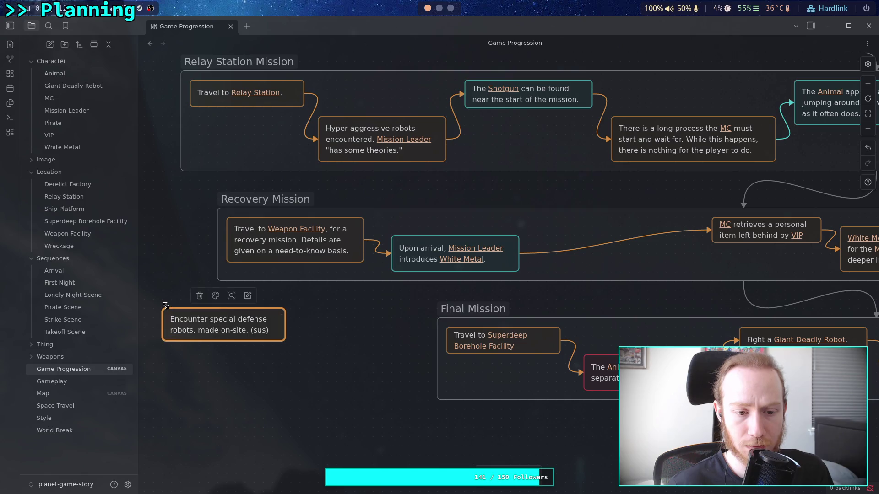
pyautogui.moveTo(284, 341); pyautogui.dragTo(293, 338)
pyautogui.moveTo(234, 333); pyautogui.dragTo(628, 304)
pyautogui.moveTo(708, 231)
pyautogui.mouseDown()
pyautogui.moveTo(641, 301)
pyautogui.moveTo(716, 231)
pyautogui.mouseUp()
pyautogui.click(682, 218)
pyautogui.click(678, 238)
pyautogui.moveTo(646, 313); pyautogui.dragTo(645, 267)
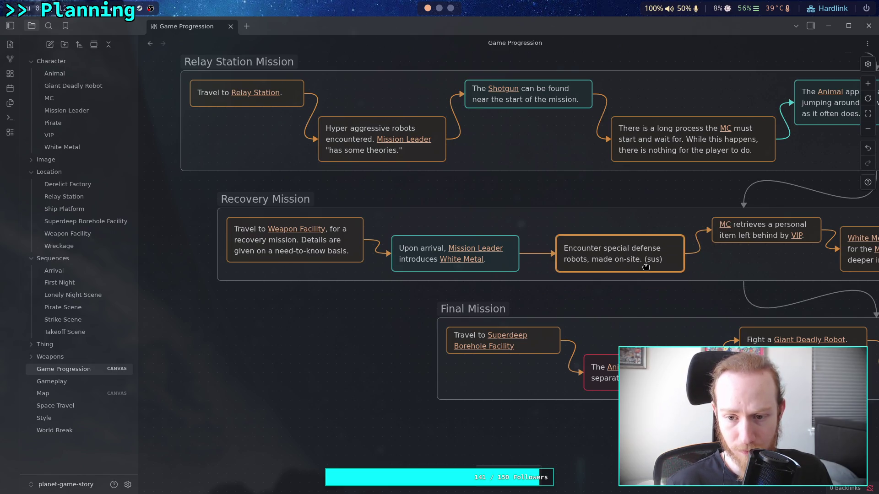
pyautogui.click(475, 262)
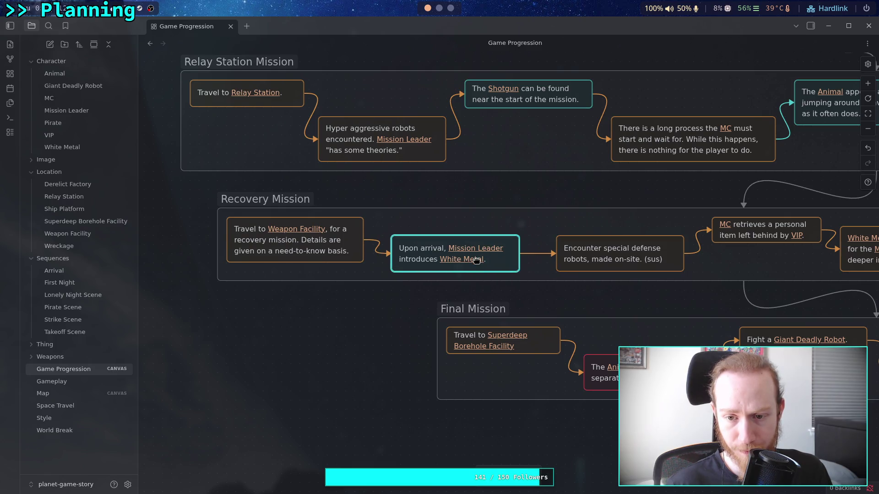
pyautogui.hscroll(5, 476, 261)
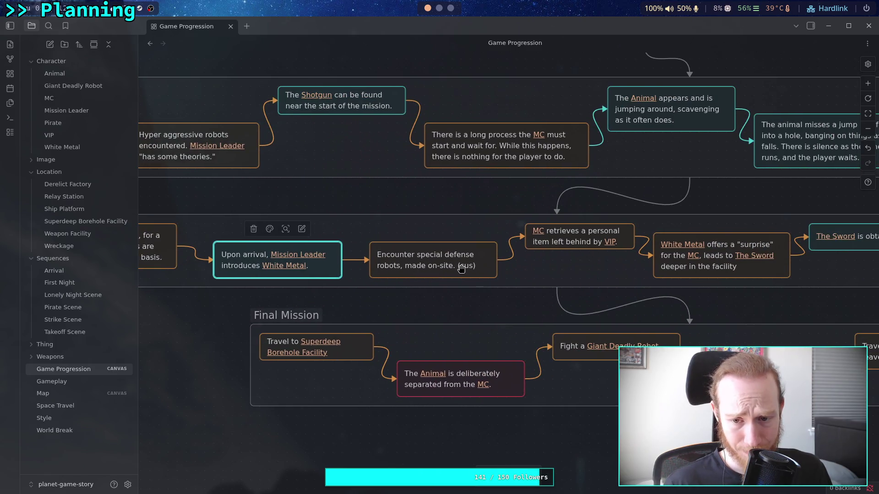
pyautogui.hscroll(-5, 569, 251)
pyautogui.hscroll(6, 531, 238)
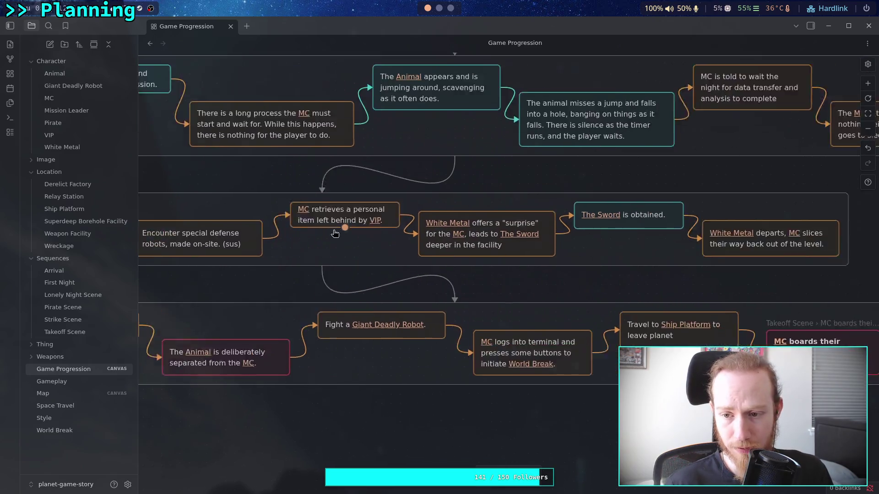
pyautogui.hscroll(-6, 547, 261)
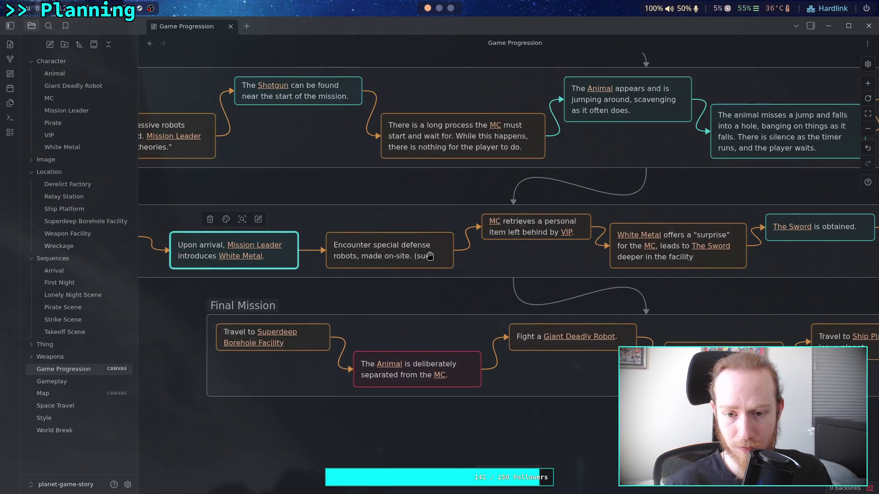
# Step: Nudge the Encounter special defense card and the Upon arrival card slightly right
pyautogui.hscroll(-3, 392, 249)
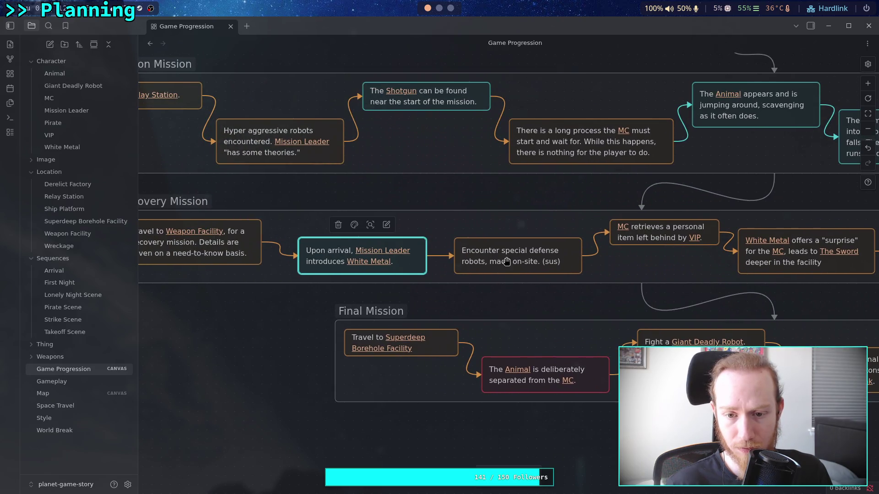
pyautogui.moveTo(533, 260); pyautogui.dragTo(542, 260)
pyautogui.moveTo(371, 248); pyautogui.dragTo(390, 247)
# Step: Pull the Mission Leader preview onto the canvas as a card, move it, then remove it
pyautogui.moveTo(403, 252)
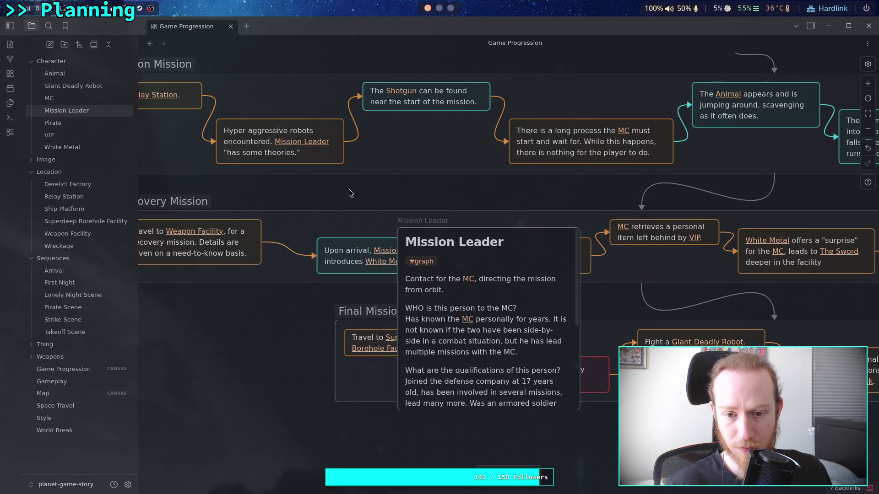
pyautogui.click(474, 242)
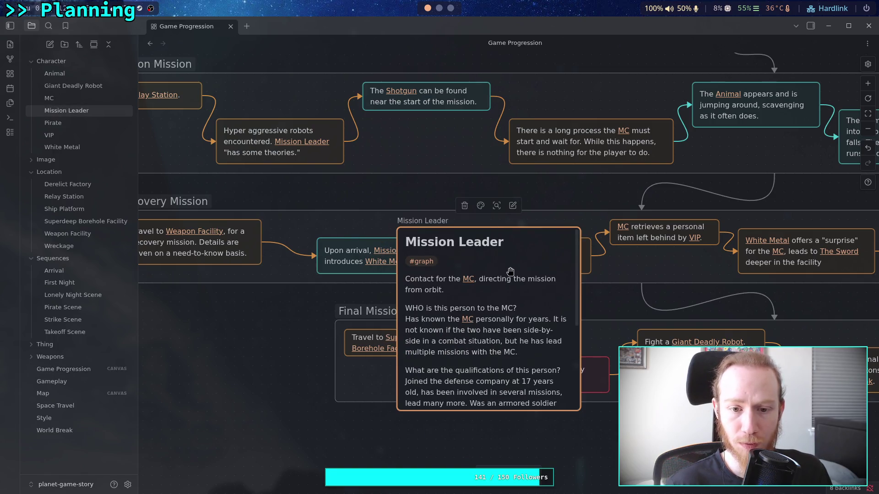
pyautogui.moveTo(437, 295); pyautogui.dragTo(210, 349)
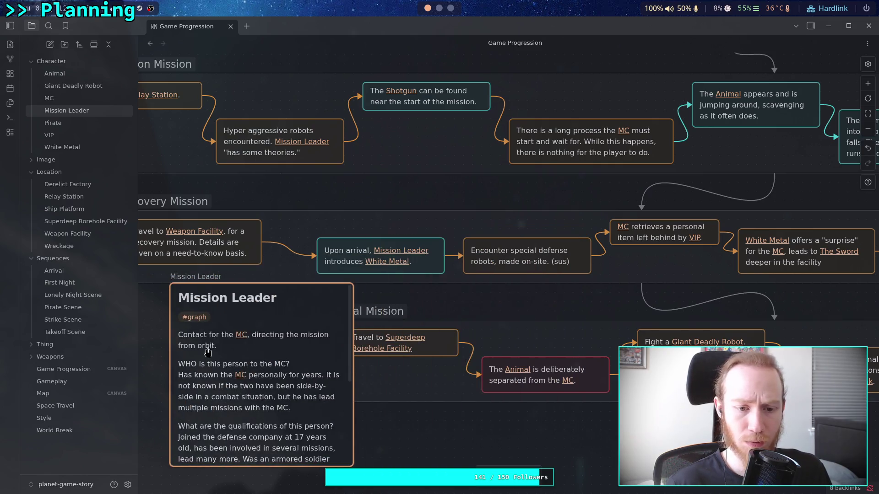
pyautogui.click(238, 262)
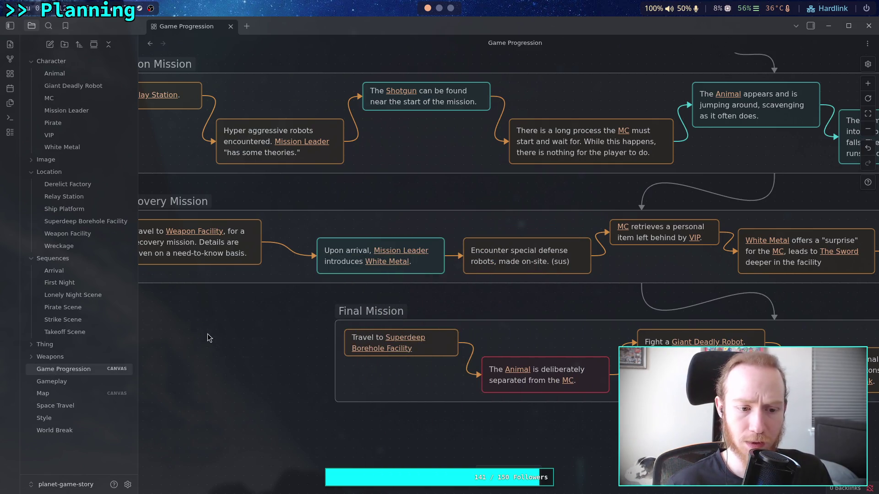
# Step: Raise the Upon arrival card about 60 px and dismiss the Mission Leader preview
pyautogui.moveTo(411, 262)
pyautogui.mouseDown()
pyautogui.moveTo(425, 238)
pyautogui.moveTo(290, 277)
pyautogui.moveTo(407, 226)
pyautogui.mouseUp()
pyautogui.moveTo(401, 225)
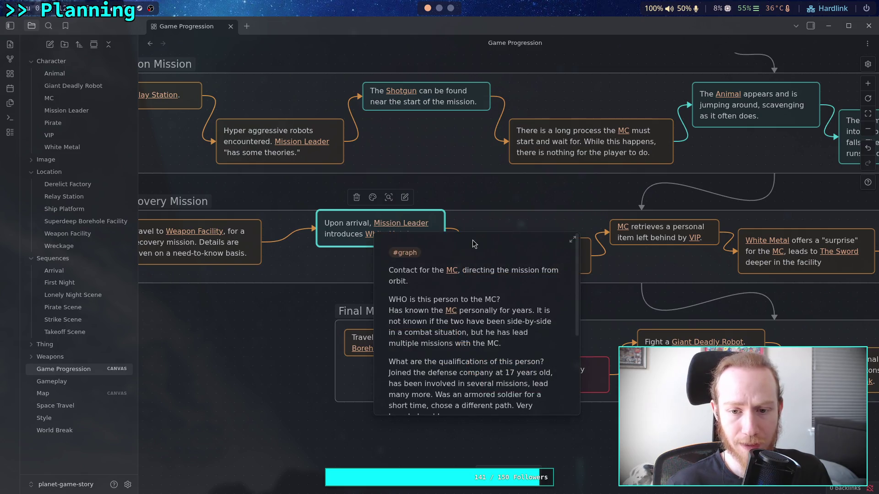
pyautogui.click(397, 281)
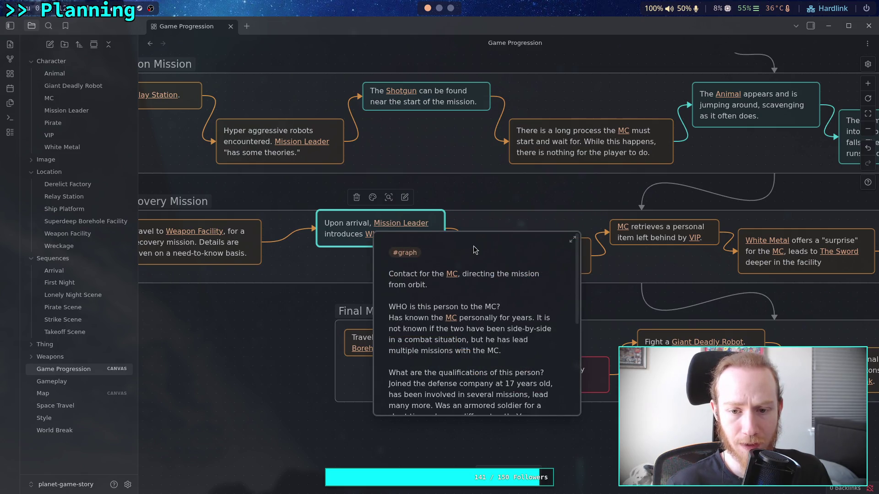
pyautogui.press('Escape')
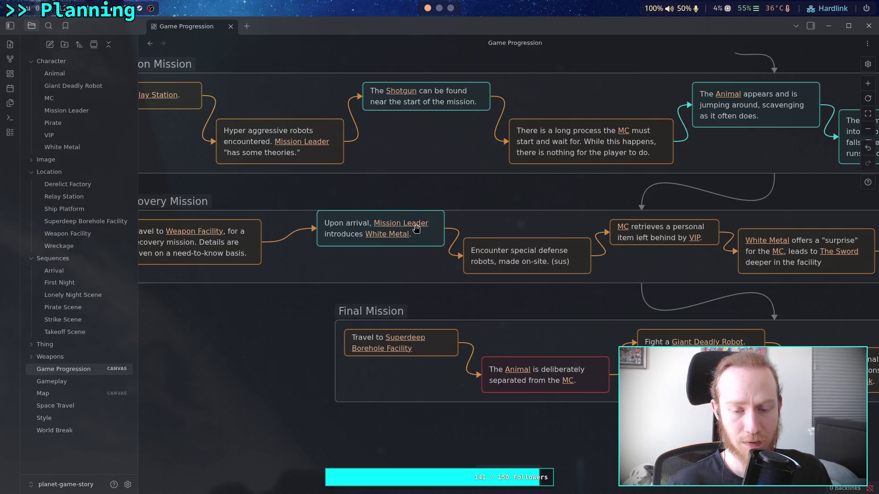
pyautogui.click(419, 223)
pyautogui.moveTo(392, 225)
pyautogui.mouseDown()
pyautogui.moveTo(374, 232)
pyautogui.moveTo(355, 281)
pyautogui.moveTo(396, 226)
pyautogui.mouseUp()
pyautogui.click(396, 227)
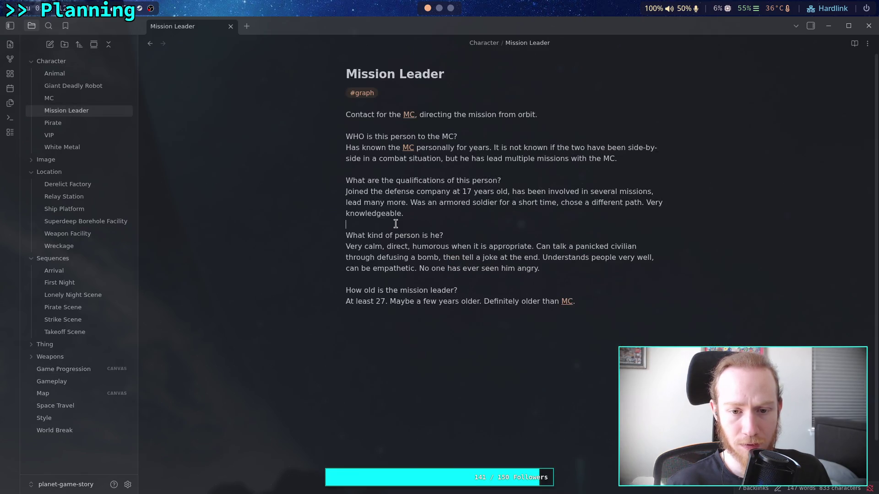
pyautogui.click(77, 371)
pyautogui.scroll(5, 408, 380)
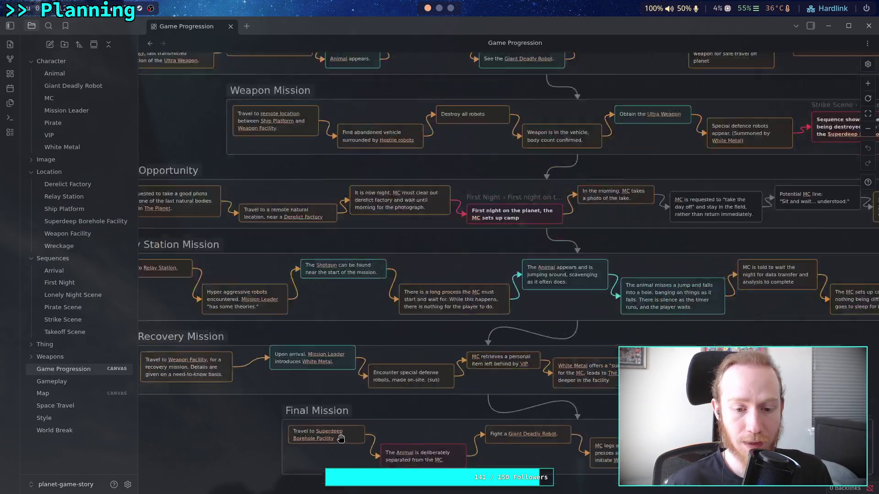
pyautogui.click(305, 259)
pyautogui.click(307, 259)
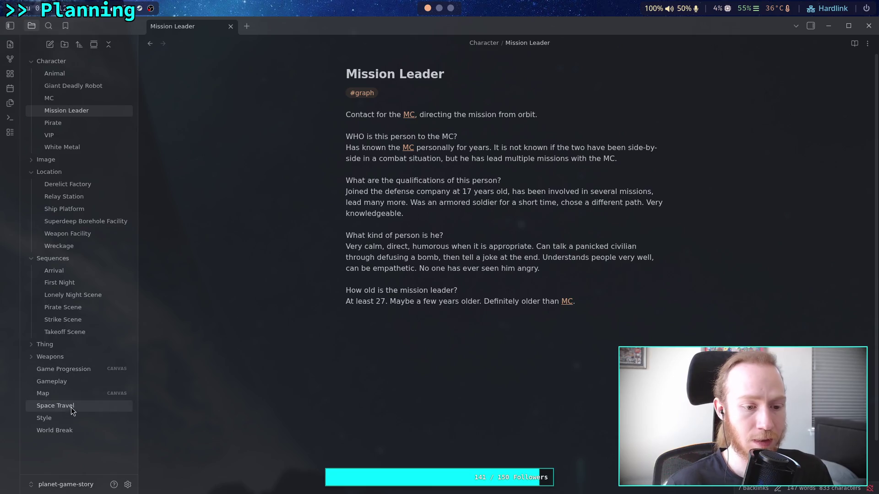
pyautogui.click(85, 369)
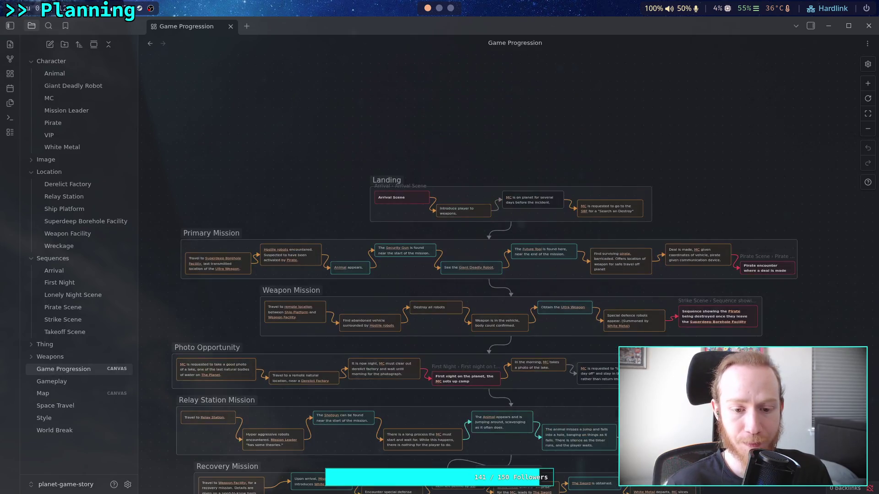
# Step: Move the Upon arrival card slightly down in the Recovery Mission row
pyautogui.scroll(5, 410, 275)
pyautogui.click(440, 268)
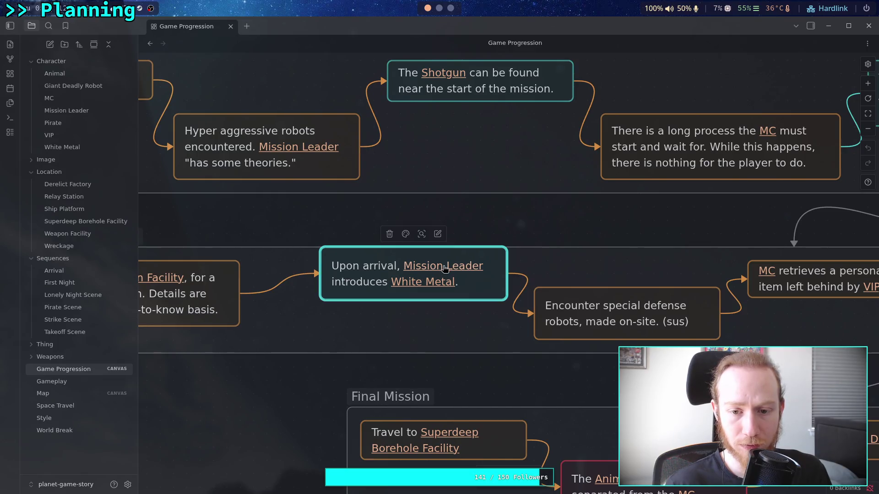
pyautogui.click(441, 268)
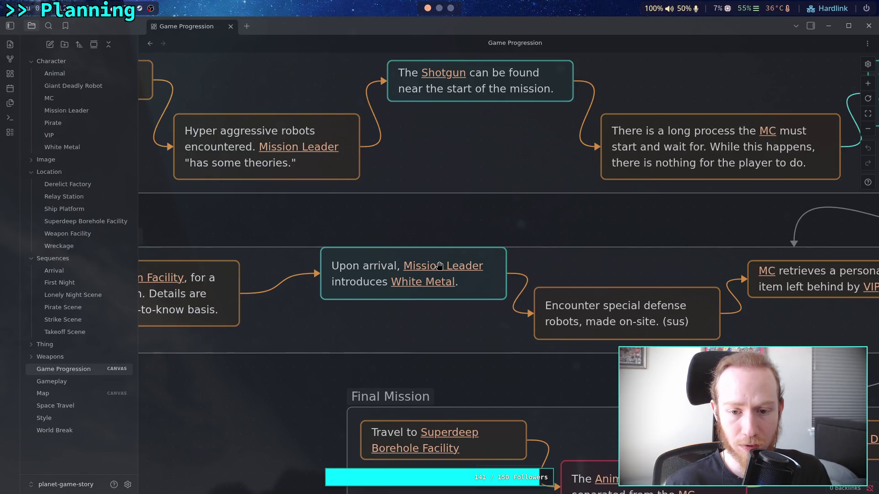
pyautogui.scroll(-3, 440, 267)
pyautogui.click(397, 274)
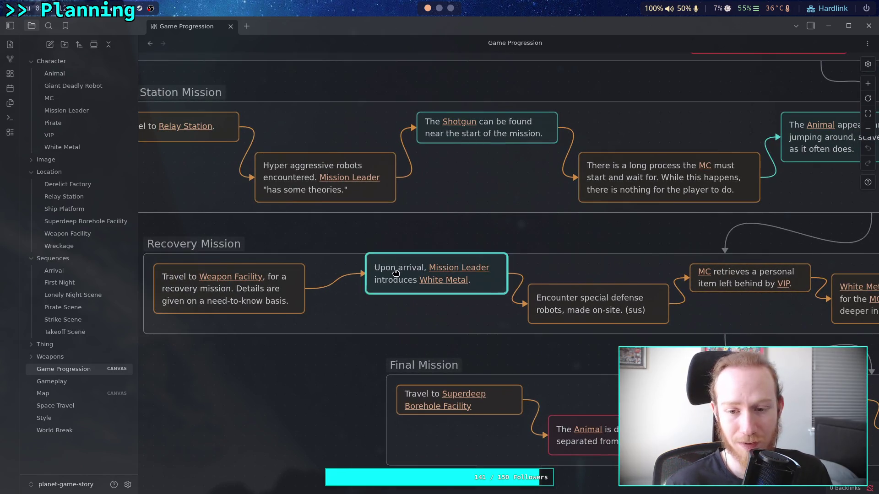
pyautogui.moveTo(397, 275); pyautogui.dragTo(396, 285)
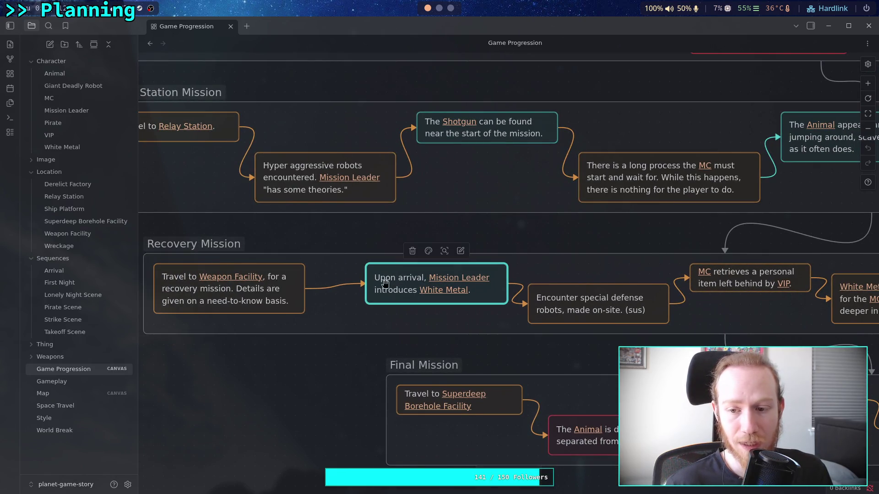
# Step: Shift the Travel to Weapon Facility card right and slightly down
pyautogui.moveTo(232, 289)
pyautogui.mouseDown()
pyautogui.moveTo(277, 302)
pyautogui.moveTo(263, 280)
pyautogui.moveTo(280, 280)
pyautogui.mouseUp()
pyautogui.hscroll(-3, 270, 293)
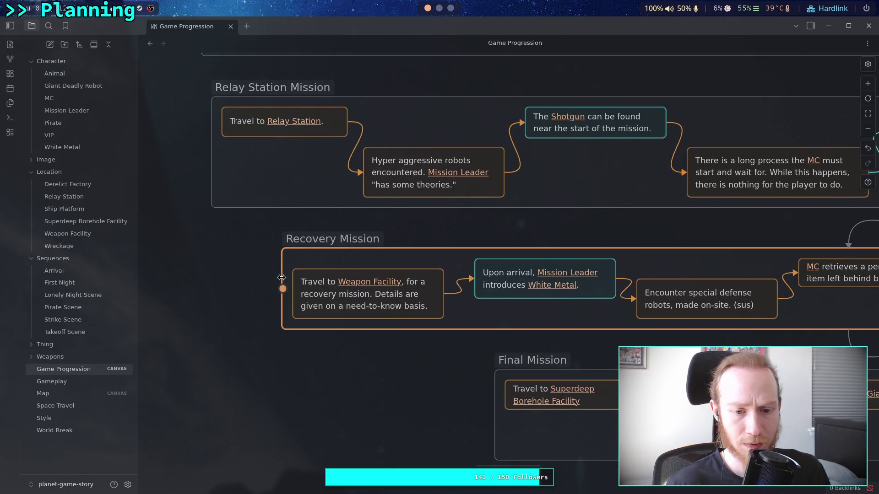
pyautogui.hscroll(10, 267, 263)
pyautogui.moveTo(413, 262)
pyautogui.mouseDown()
pyautogui.moveTo(255, 261)
pyautogui.moveTo(348, 258)
pyautogui.moveTo(335, 258)
pyautogui.mouseUp()
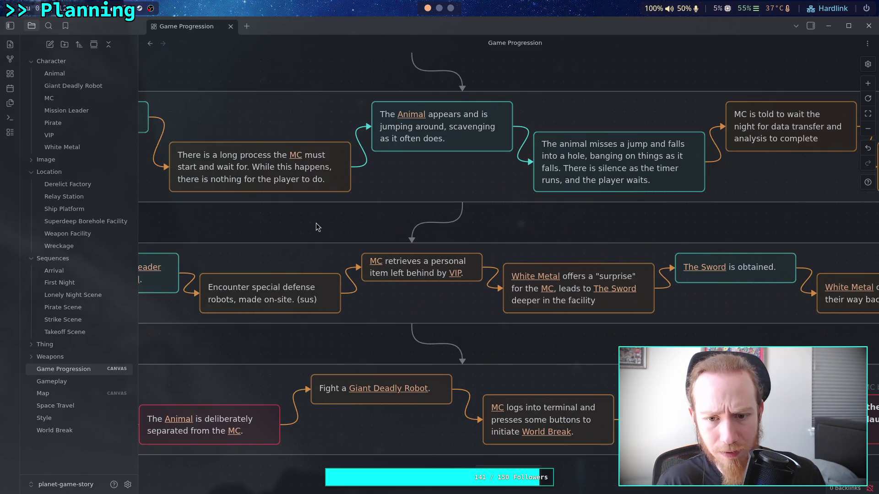
# Step: Navigate the canvas and zoom in on the Special defence robots card
pyautogui.scroll(-3, 483, 239)
pyautogui.scroll(-3, 485, 242)
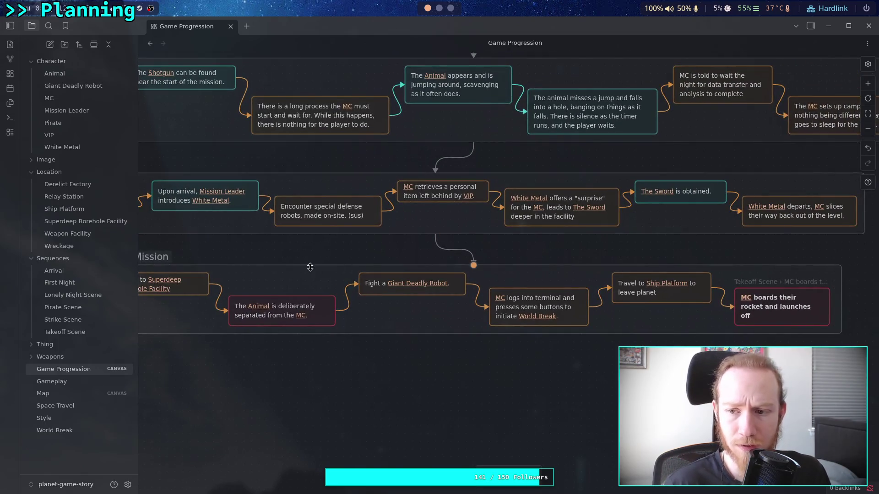
pyautogui.moveTo(437, 274); pyautogui.dragTo(630, 297)
pyautogui.scroll(3, 520, 290)
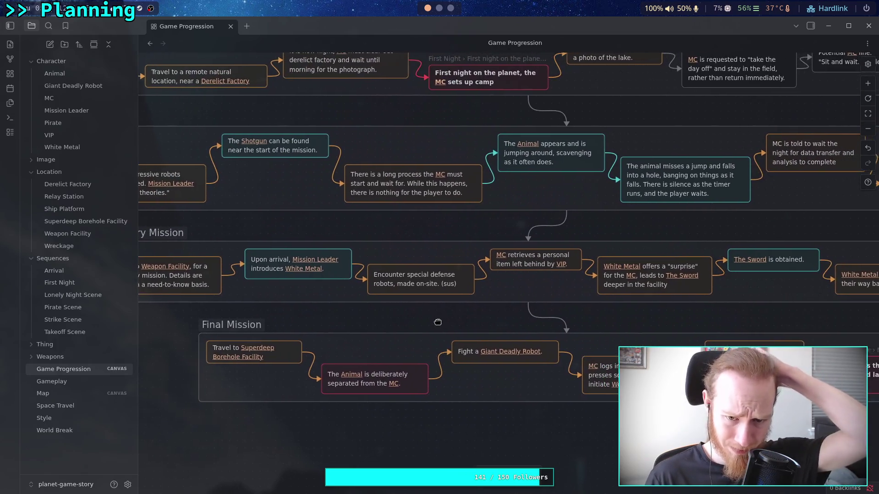
pyautogui.hscroll(3, 435, 320)
pyautogui.scroll(5, 349, 380)
pyautogui.hscroll(3, 349, 380)
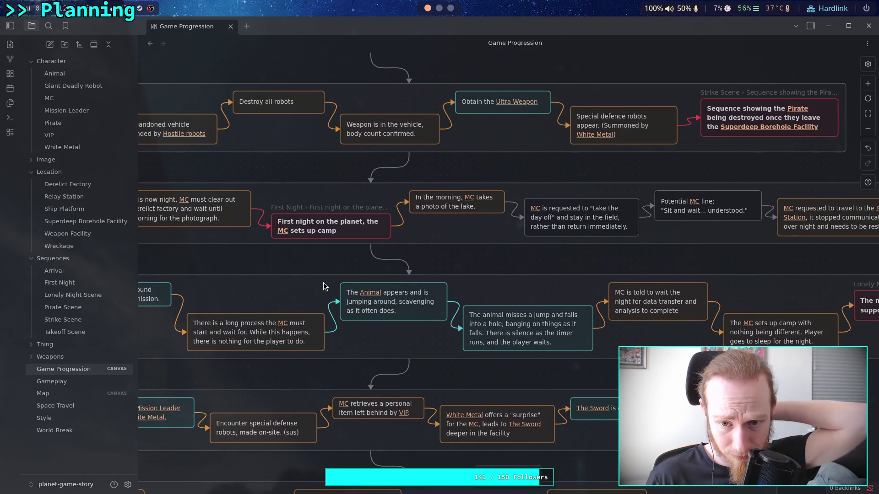
pyautogui.scroll(-5, 518, 202)
pyautogui.hscroll(-3, 517, 202)
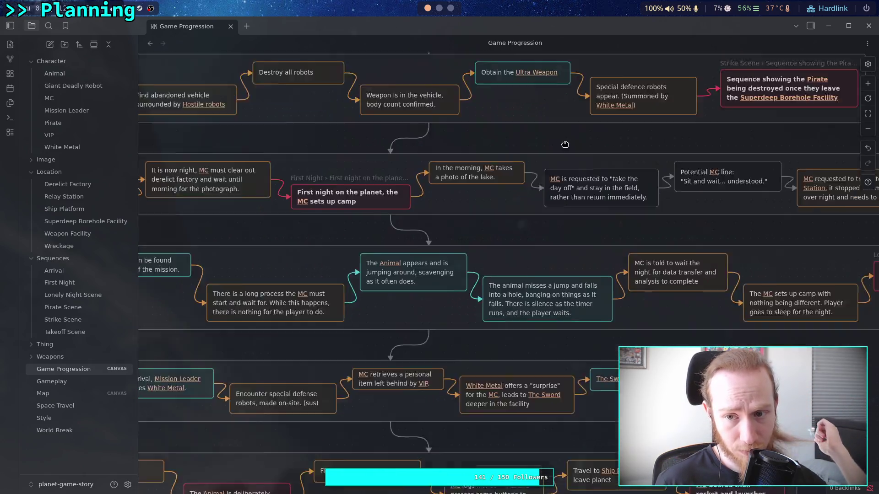
pyautogui.scroll(3, 517, 201)
pyautogui.hscroll(4, 517, 202)
pyautogui.doubleClick(571, 87)
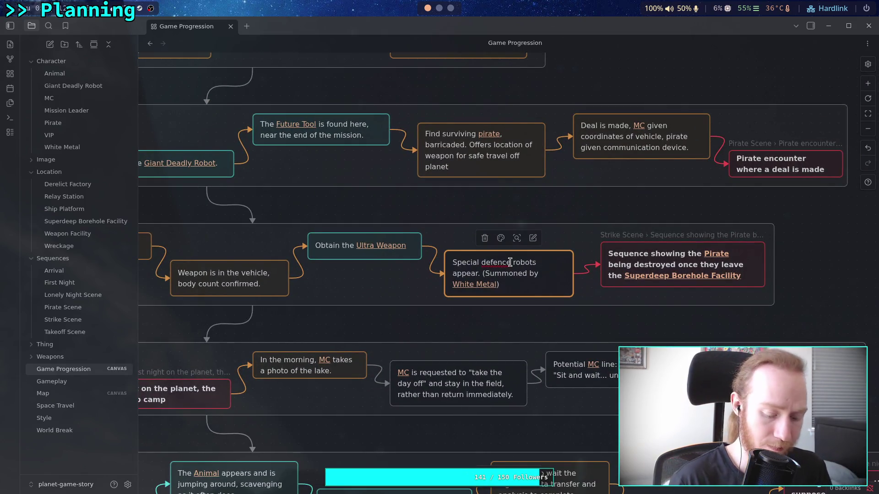
pyautogui.click(407, 193)
pyautogui.moveTo(427, 293)
pyautogui.mouseDown()
pyautogui.moveTo(364, 285)
pyautogui.moveTo(384, 255)
pyautogui.mouseUp()
# Step: Shift the Fight a Giant Deadly Robot and Animal separation cards slightly right
pyautogui.scroll(-8, 383, 255)
pyautogui.hscroll(-6, 383, 255)
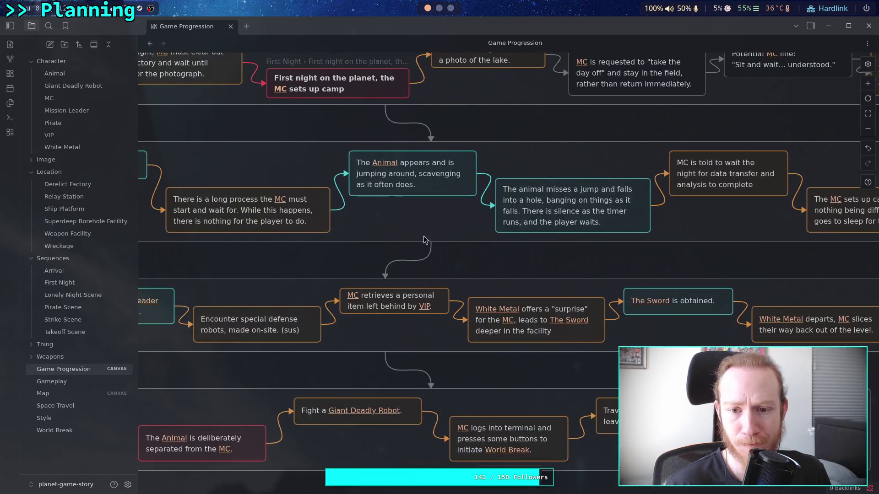
pyautogui.hscroll(-1, 366, 229)
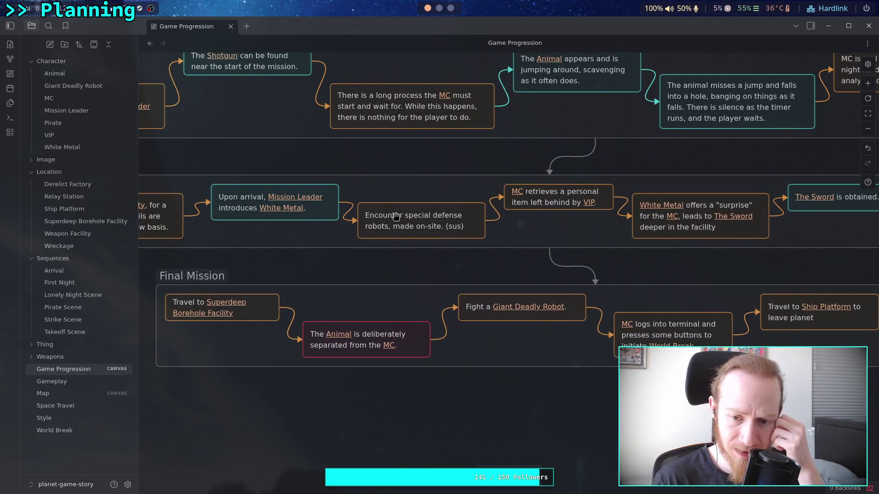
pyautogui.scroll(-1, 389, 221)
pyautogui.click(394, 315)
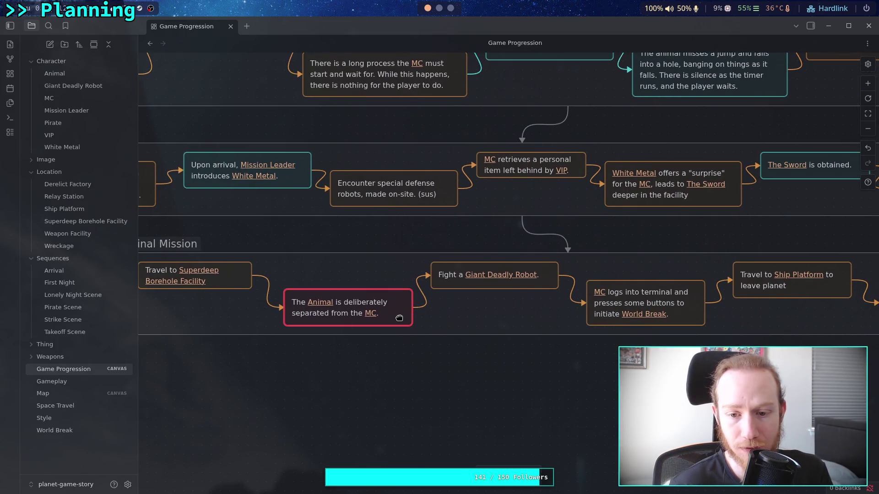
pyautogui.hscroll(4, 507, 284)
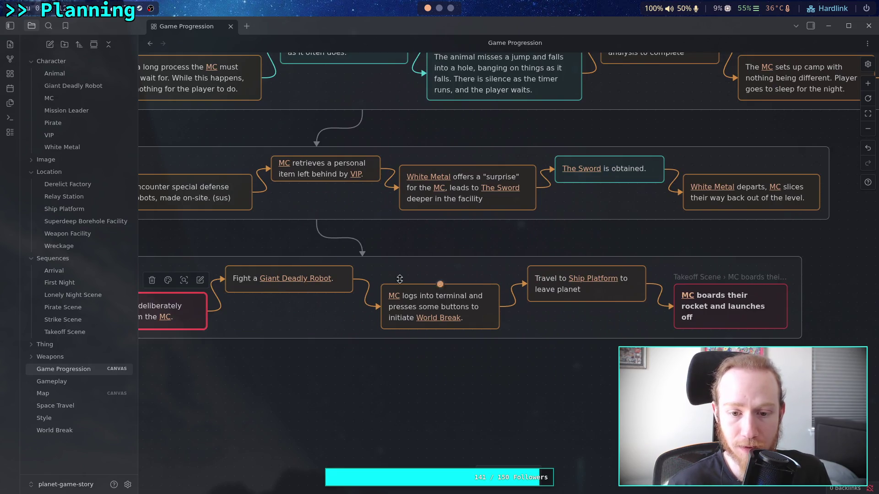
pyautogui.hscroll(-6, 435, 284)
pyautogui.click(348, 280)
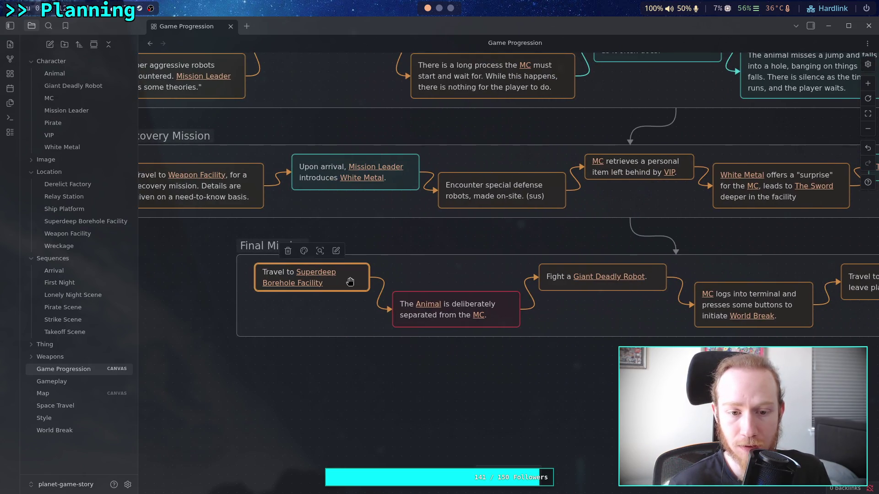
pyautogui.hscroll(5, 355, 279)
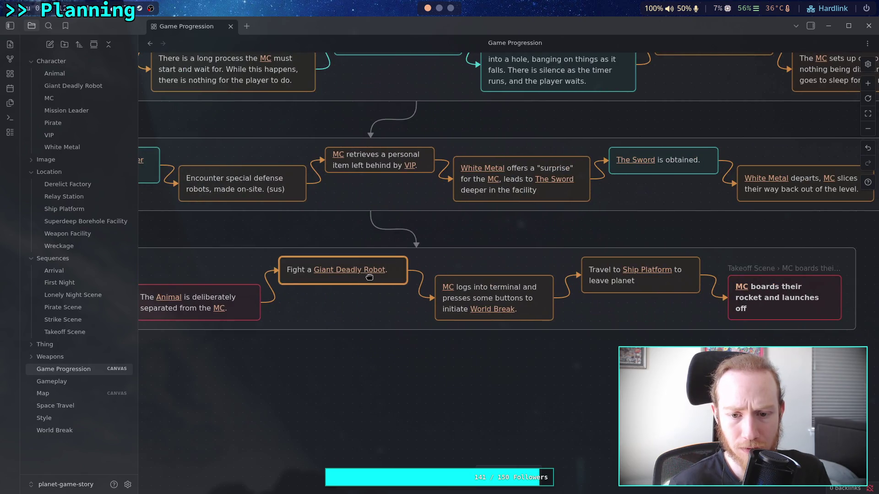
pyautogui.moveTo(361, 277); pyautogui.dragTo(371, 278)
pyautogui.moveTo(248, 300); pyautogui.dragTo(258, 300)
pyautogui.hscroll(-4, 258, 300)
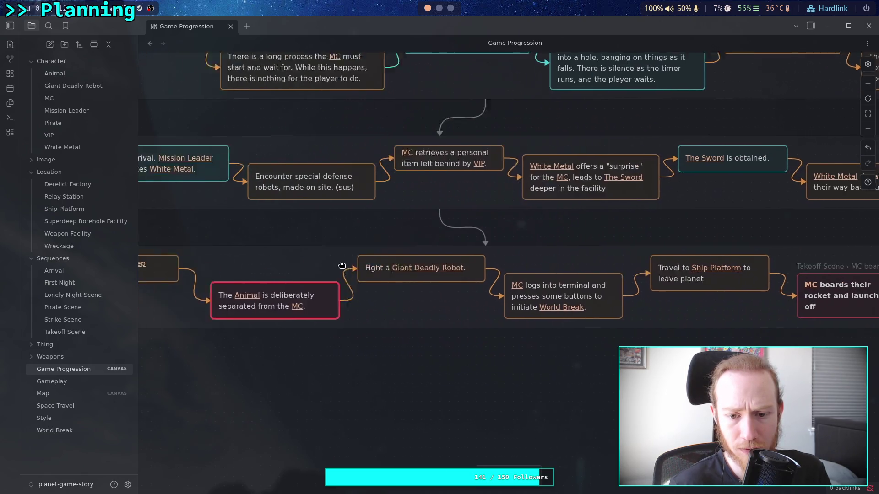
# Step: Nudge the MC boards their rocket card slightly right
pyautogui.click(318, 269)
pyautogui.hscroll(5, 215, 258)
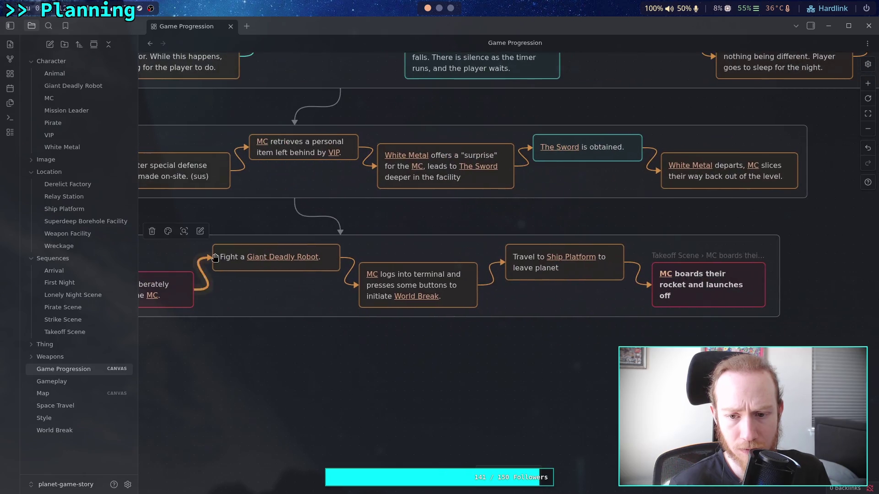
pyautogui.click(578, 275)
pyautogui.hscroll(2, 556, 280)
pyautogui.click(595, 291)
pyautogui.moveTo(596, 290); pyautogui.dragTo(598, 291)
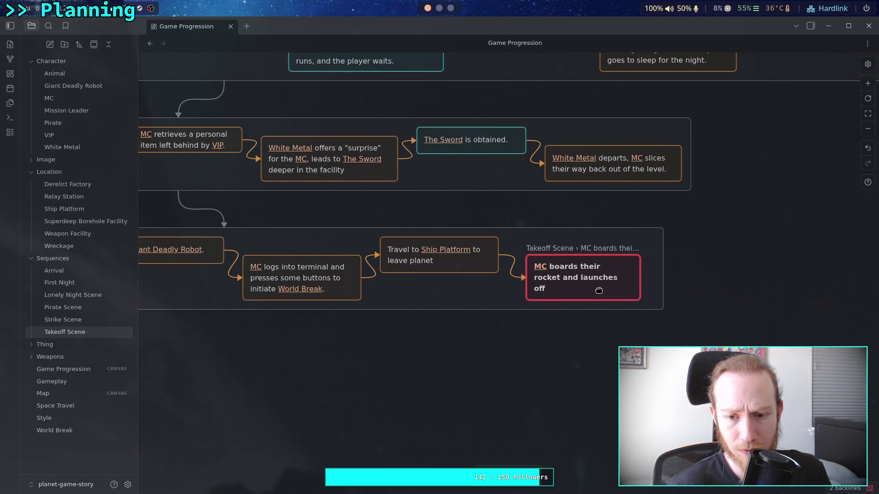
# Step: Pull the Final Mission group's right and left edges inward around its cards
pyautogui.click(663, 295)
pyautogui.moveTo(663, 295); pyautogui.dragTo(646, 295)
pyautogui.hscroll(-6, 165, 265)
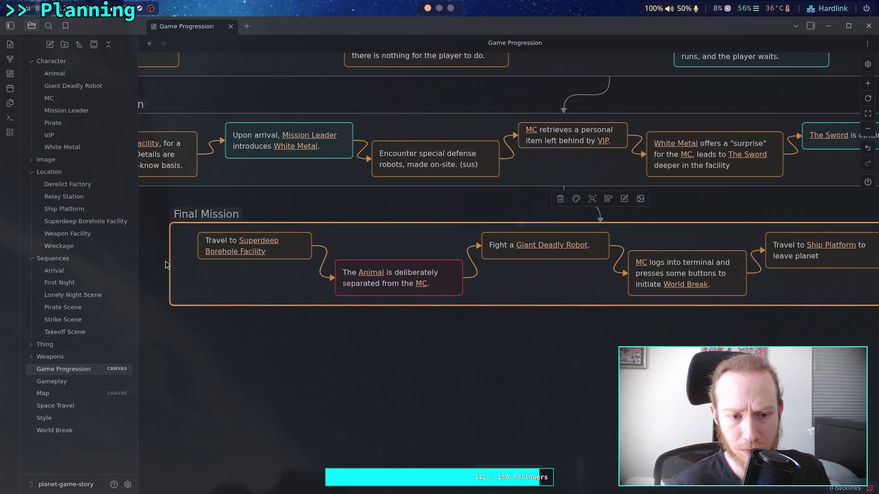
pyautogui.moveTo(169, 242); pyautogui.dragTo(187, 243)
pyautogui.hscroll(3, 188, 242)
pyautogui.click(558, 219)
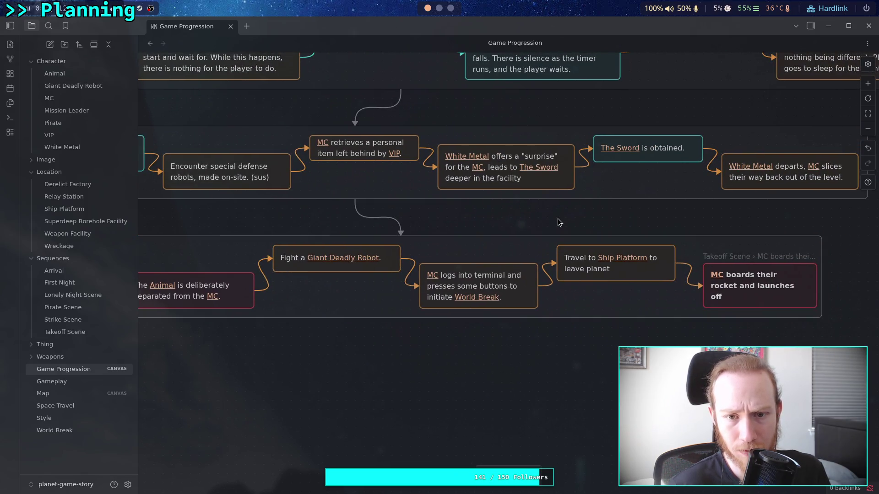
pyautogui.scroll(2, 542, 228)
pyautogui.hscroll(-4, 541, 228)
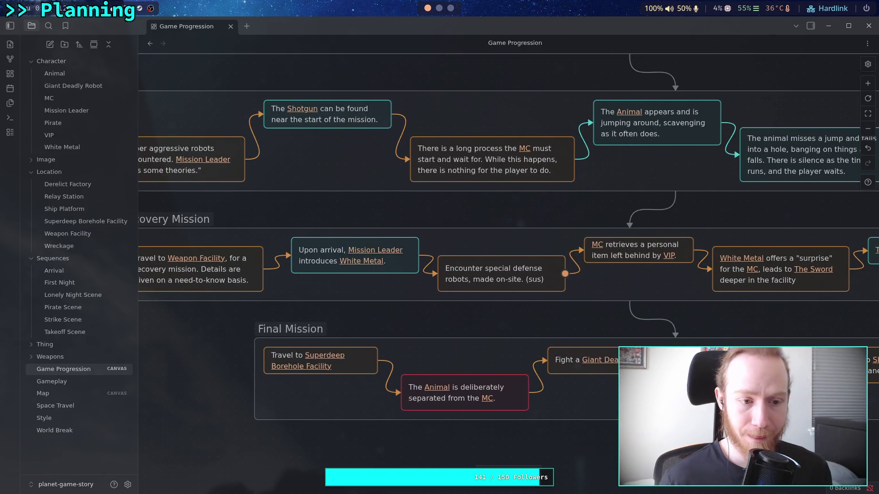
pyautogui.click(439, 8)
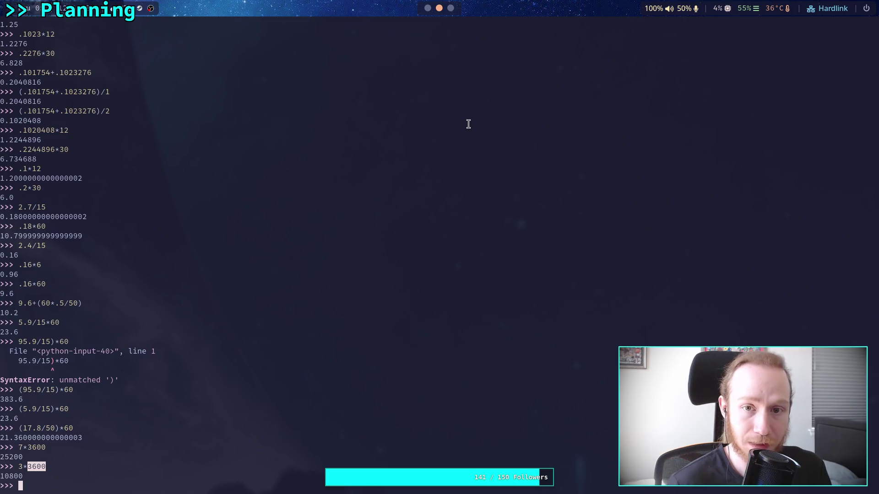
# Step: Quit the Python session and run git status to list changes
pyautogui.write('quit')
pyautogui.press('Return')
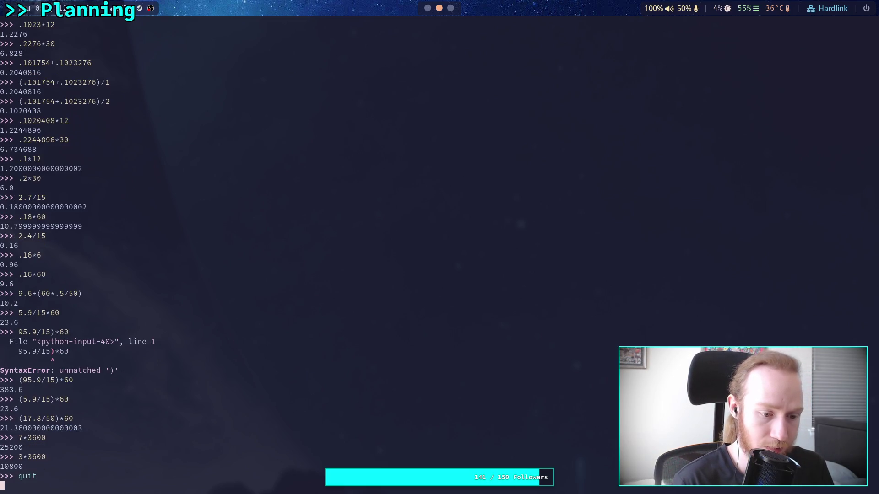
pyautogui.write('git status')
pyautogui.press('Return')
# Step: Run git diff on planet-game-story/.obsidian/graph.json to see the tag:location change
pyautogui.write('git add')
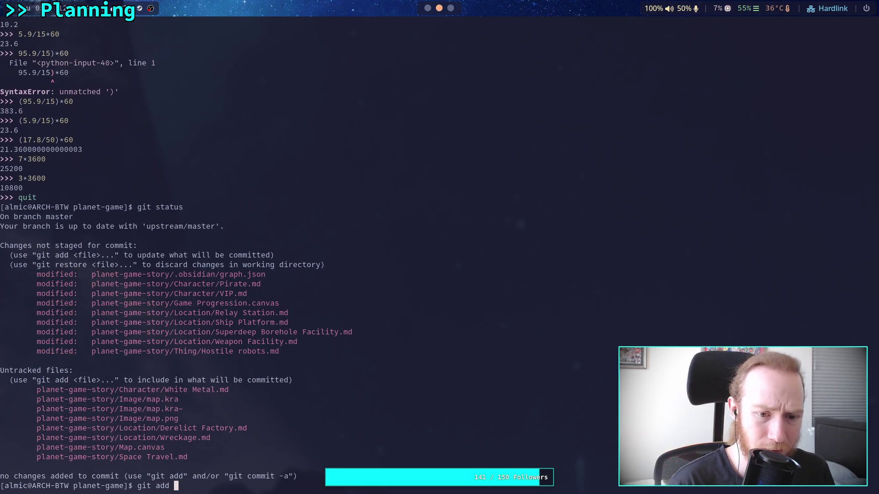
pyautogui.press('BackSpace')
pyautogui.press('BackSpace')
pyautogui.press('BackSpace')
pyautogui.write('iff')
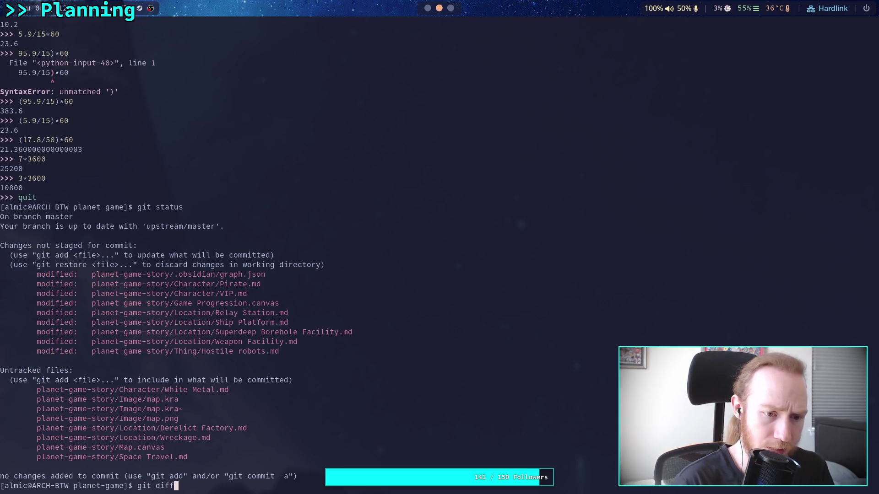
pyautogui.write('p')
pyautogui.press('Tab')
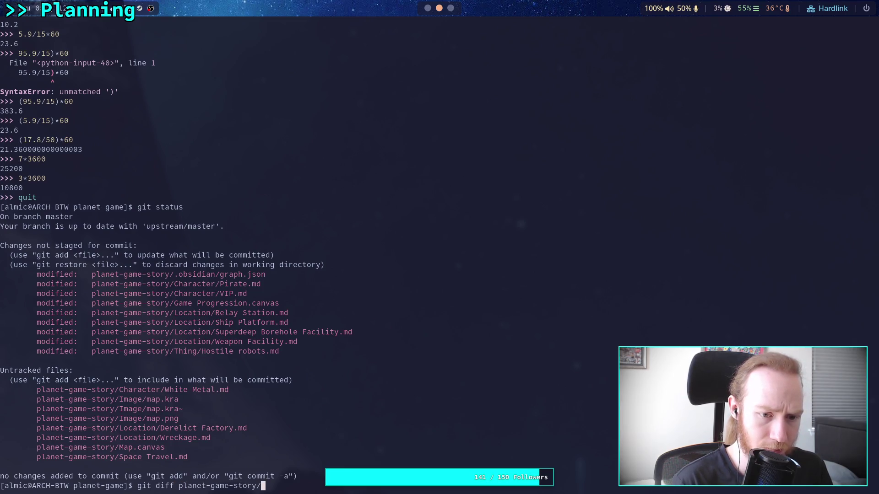
pyautogui.write('ob')
pyautogui.press('Tab')
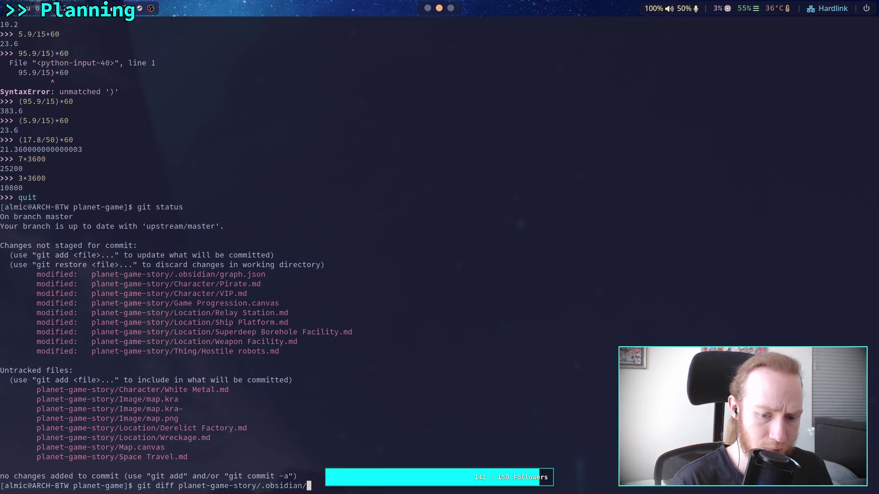
pyautogui.press('Tab')
pyautogui.press('Return')
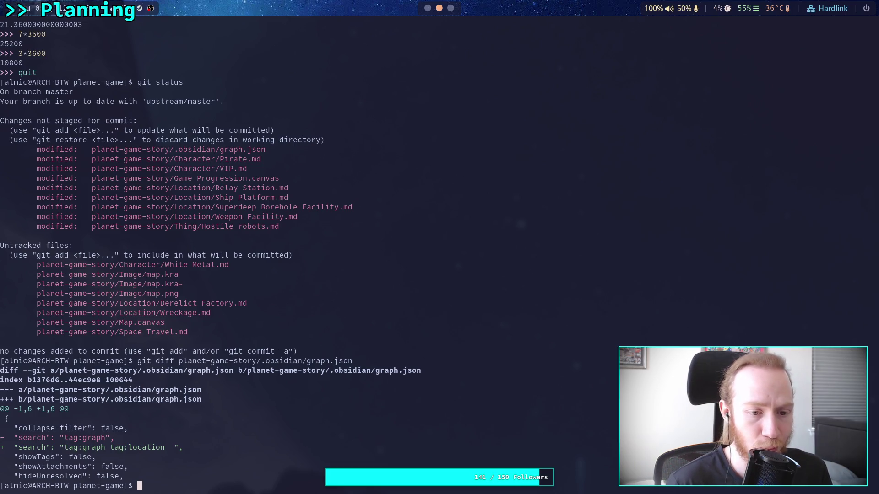
pyautogui.press('super+1')
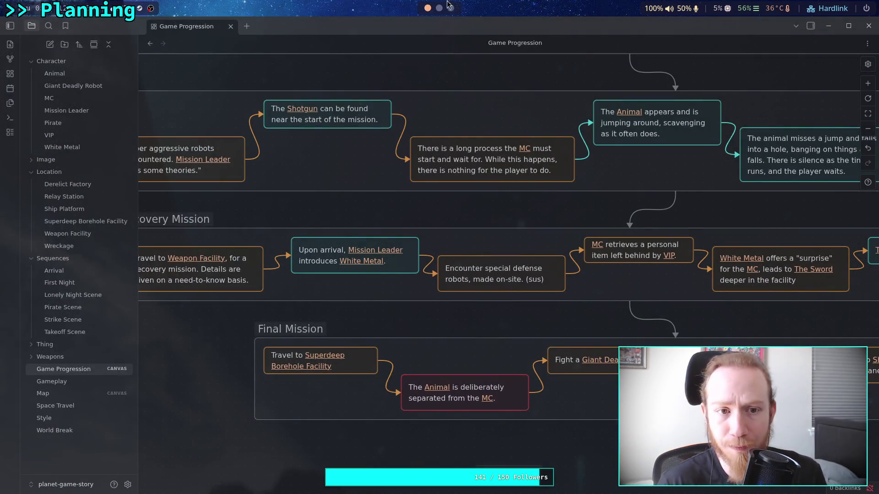
# Step: Open the graph view in a split pane beside the canvas
pyautogui.click(246, 27)
pyautogui.moveTo(424, 108); pyautogui.dragTo(759, 202)
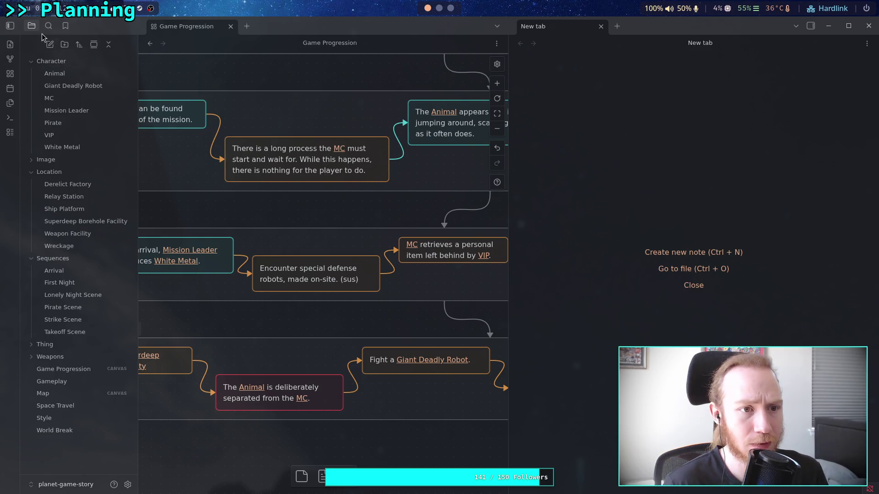
pyautogui.click(10, 60)
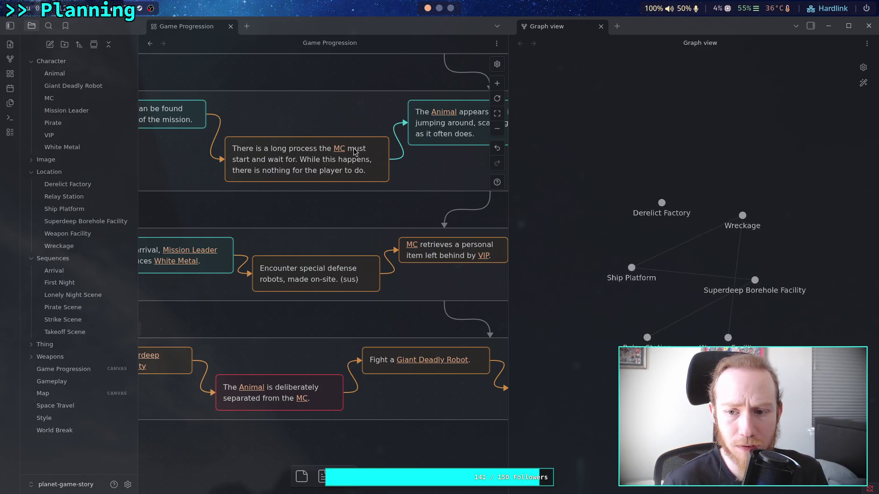
pyautogui.moveTo(691, 317)
pyautogui.mouseDown()
pyautogui.moveTo(677, 192)
pyautogui.moveTo(633, 179)
pyautogui.mouseUp()
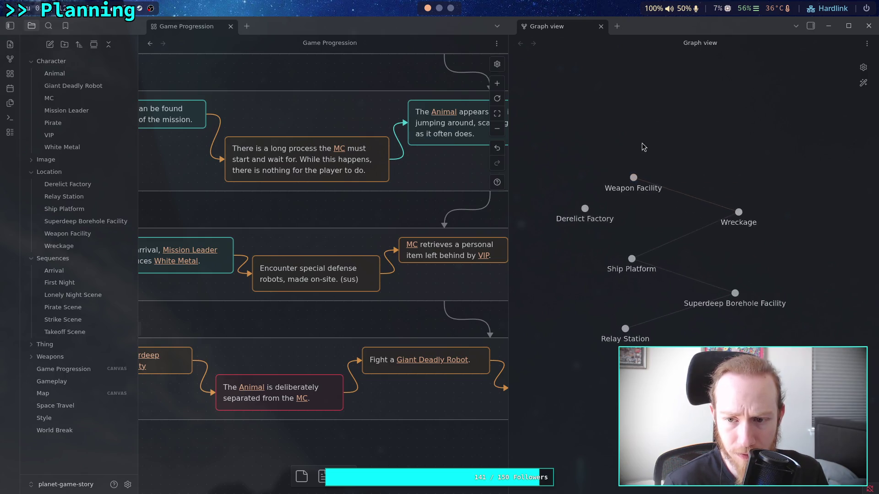
# Step: Delete tag:location from the graph filter, leaving tag:graph, and close the graph pane
pyautogui.click(863, 68)
pyautogui.moveTo(814, 86); pyautogui.dragTo(856, 88)
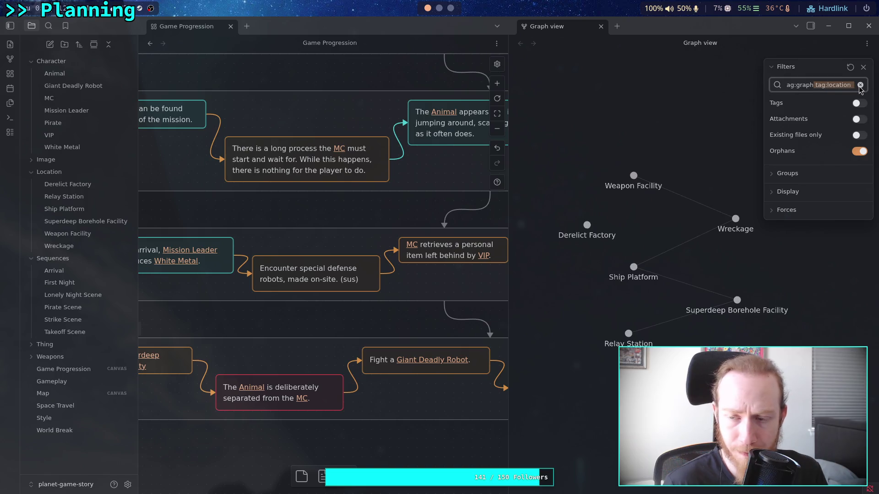
pyautogui.press('BackSpace')
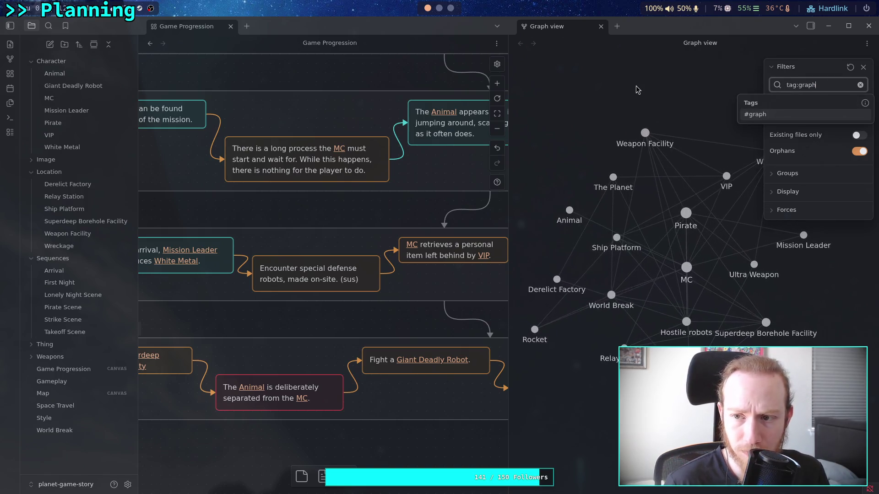
pyautogui.click(863, 69)
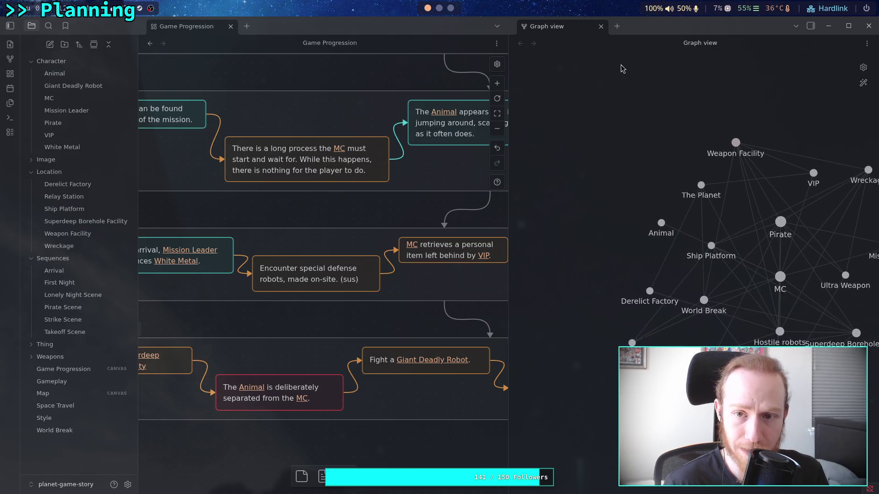
pyautogui.click(601, 26)
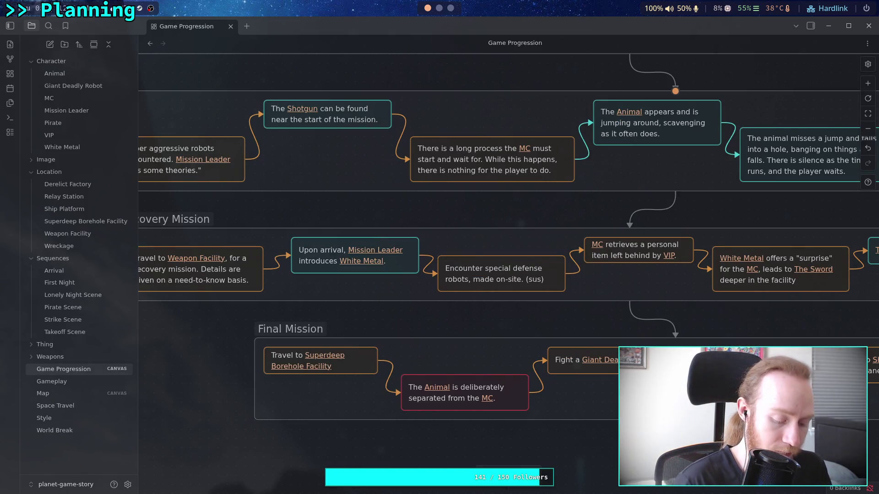
pyautogui.press('super+2')
# Step: Rerun git status to confirm graph.json is no longer modified
pyautogui.press('Up')
pyautogui.hotkey('ctrl', 'c')
pyautogui.press('Up')
pyautogui.press('Up')
pyautogui.press('Return')
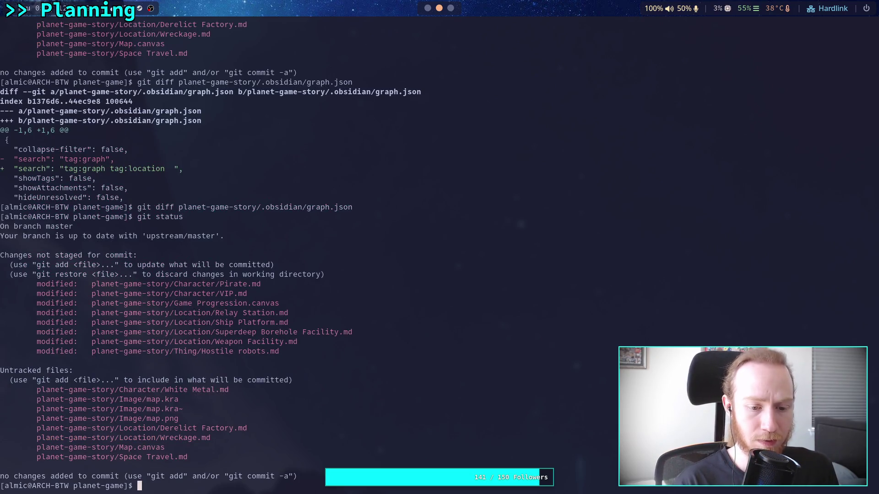
# Step: Discard the typed git add and launch Neovim in the project folder with n
pyautogui.write('git ')
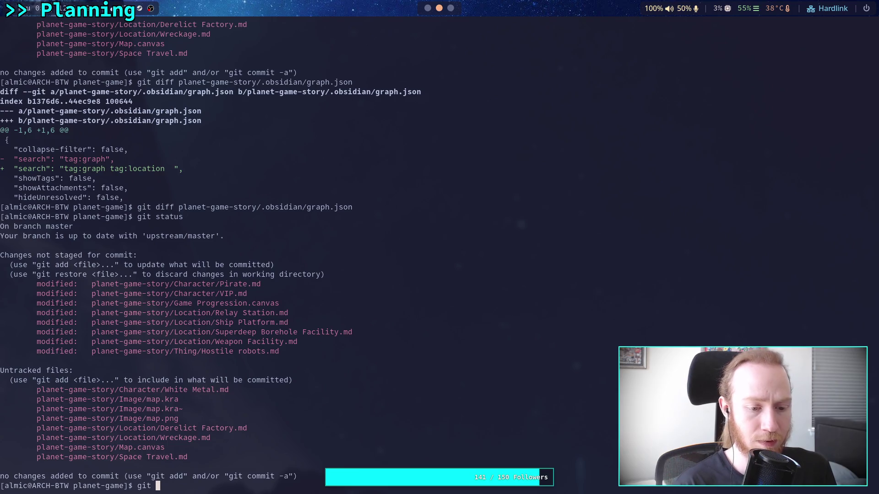
pyautogui.write('add')
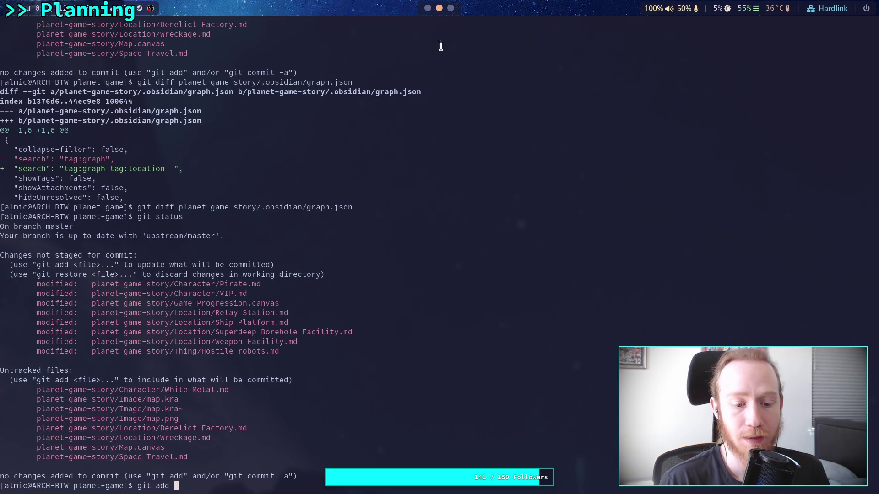
pyautogui.hotkey('ctrl', 'u')
pyautogui.write('n .')
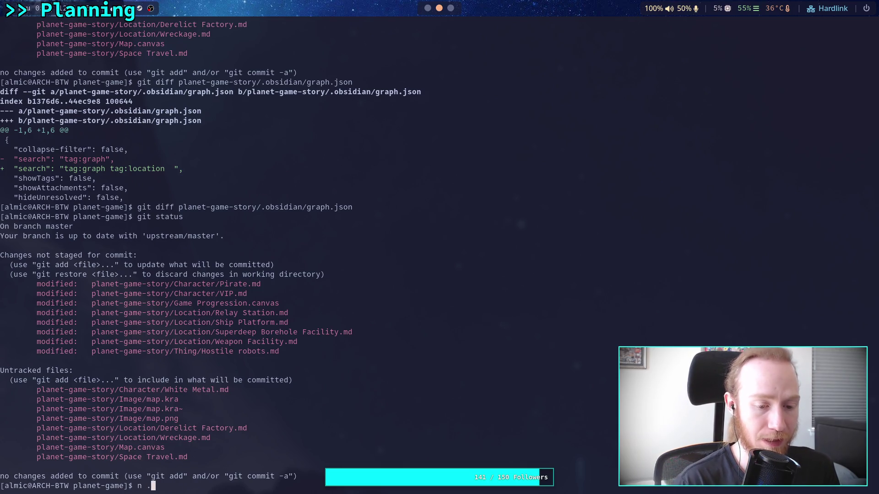
pyautogui.press('Return')
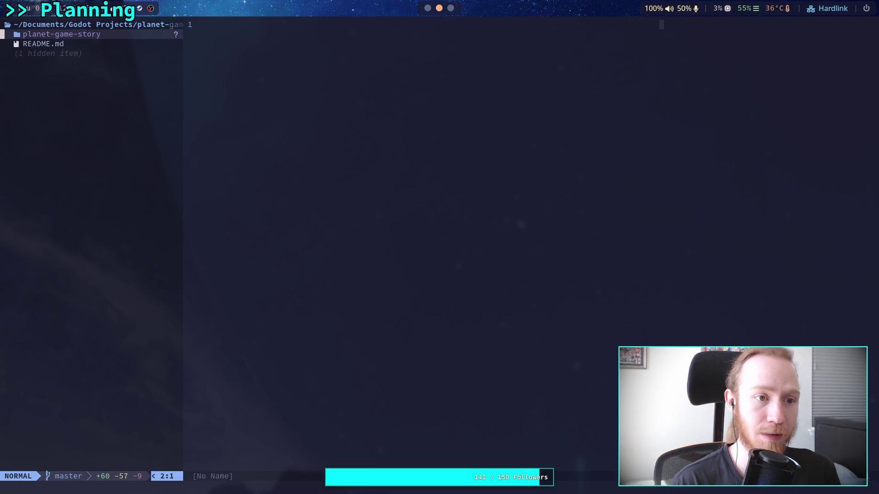
# Step: Expand the planet-game-story and Image folders and show hidden files like .git and .obsidian
pyautogui.press('Return')
pyautogui.press('j')
pyautogui.press('j')
pyautogui.press('Return')
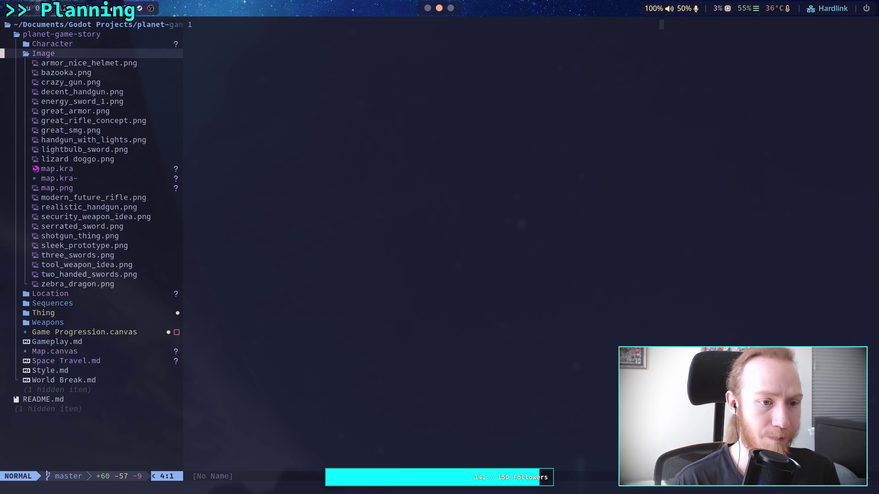
pyautogui.press('a')
pyautogui.write('.gitignore')
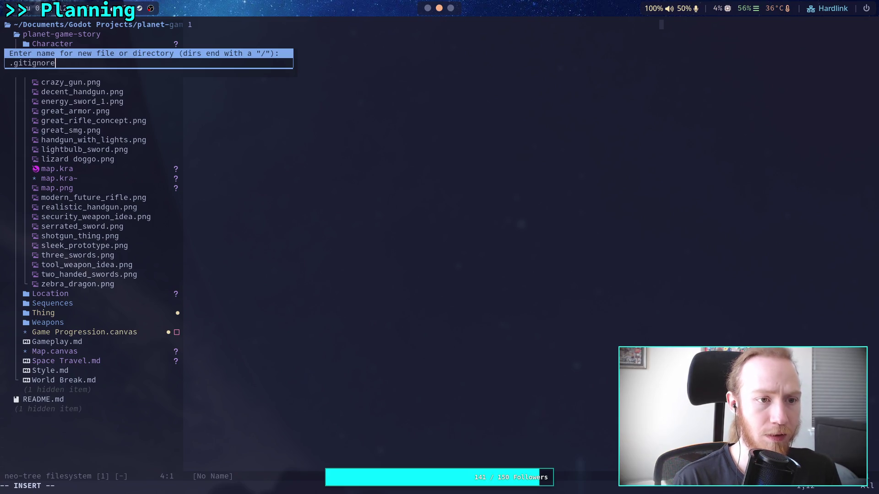
pyautogui.press('Escape')
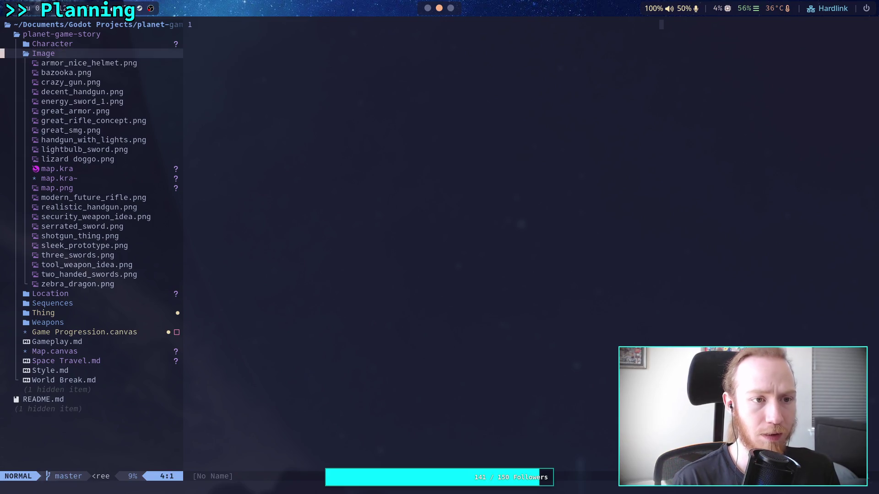
pyautogui.press('j')
# Step: Create a new .gitignore file at the repository root
pyautogui.press('j')
pyautogui.press('j')
pyautogui.press('j')
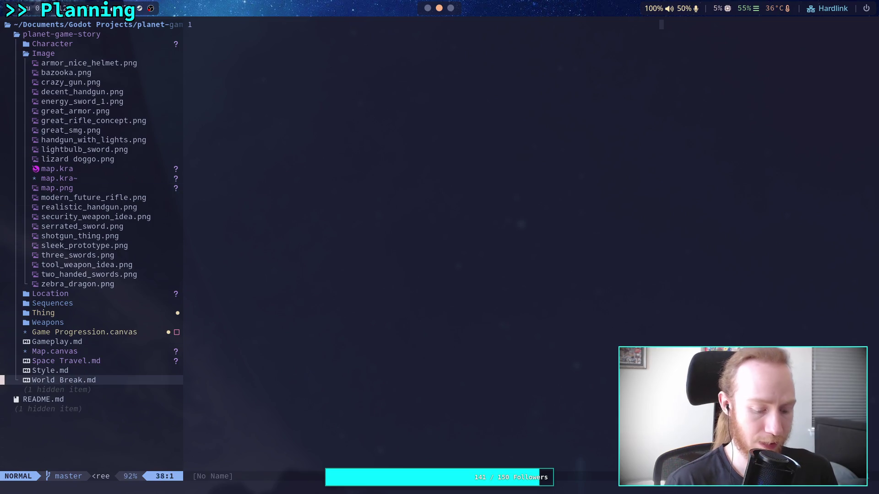
pyautogui.hotkey('shift', 'h')
pyautogui.press('k')
pyautogui.press('k')
pyautogui.press('k')
pyautogui.press('j')
pyautogui.press('j')
pyautogui.press('k')
pyautogui.press('1')
pyautogui.press('1')
pyautogui.press('k')
pyautogui.press('7')
pyautogui.press('k')
pyautogui.press('j')
pyautogui.press('j')
pyautogui.press('j')
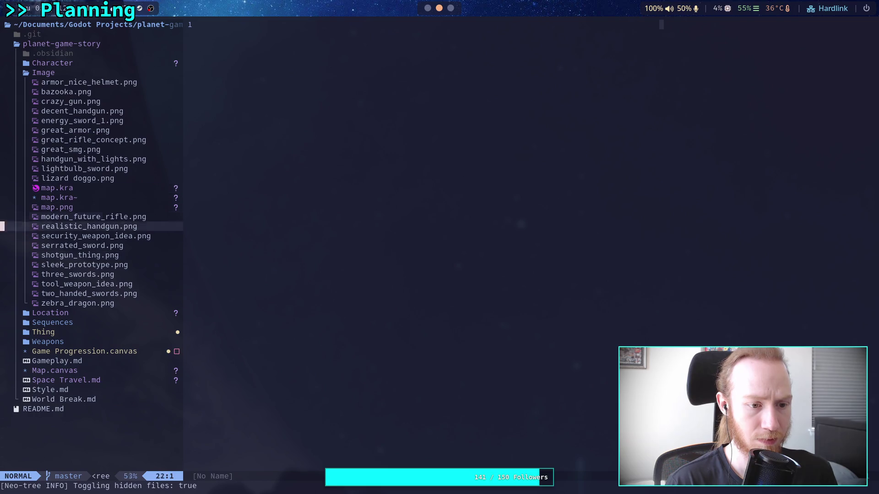
pyautogui.press('j')
pyautogui.press('j')
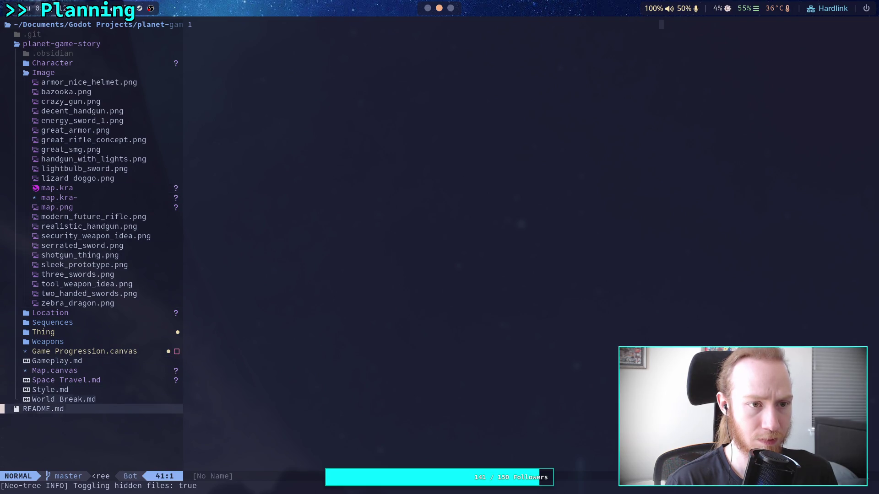
pyautogui.write('a')
pyautogui.write('.giti')
pyautogui.write('gnore')
pyautogui.press('Return')
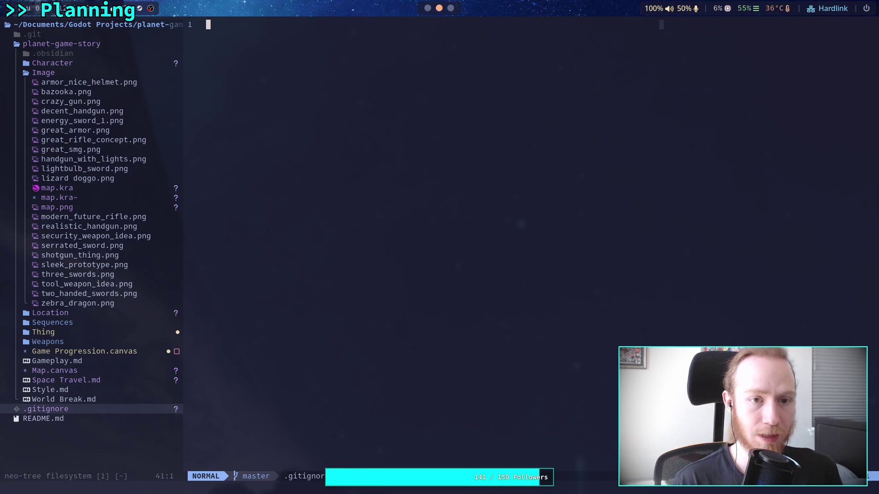
# Step: Write the *.kra~ pattern into .gitignore and save it
pyautogui.write('i')
pyautogui.write('*.kra')
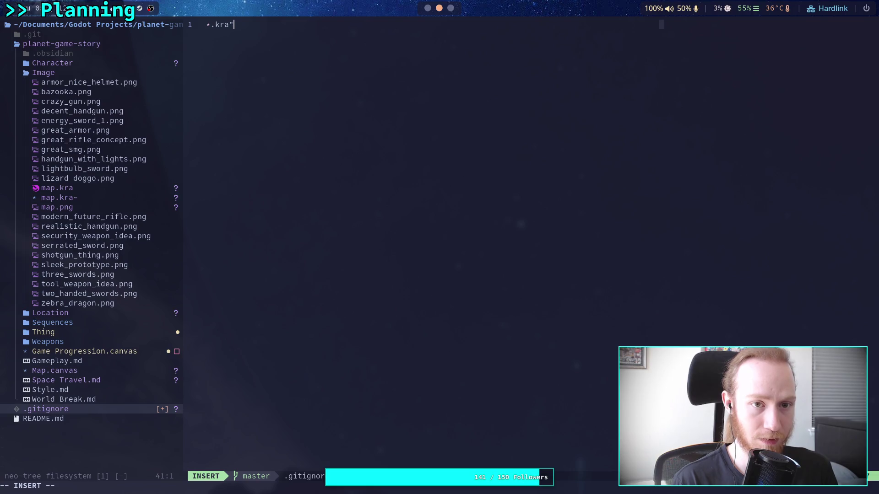
pyautogui.write('~')
pyautogui.press('Escape')
pyautogui.write(':w')
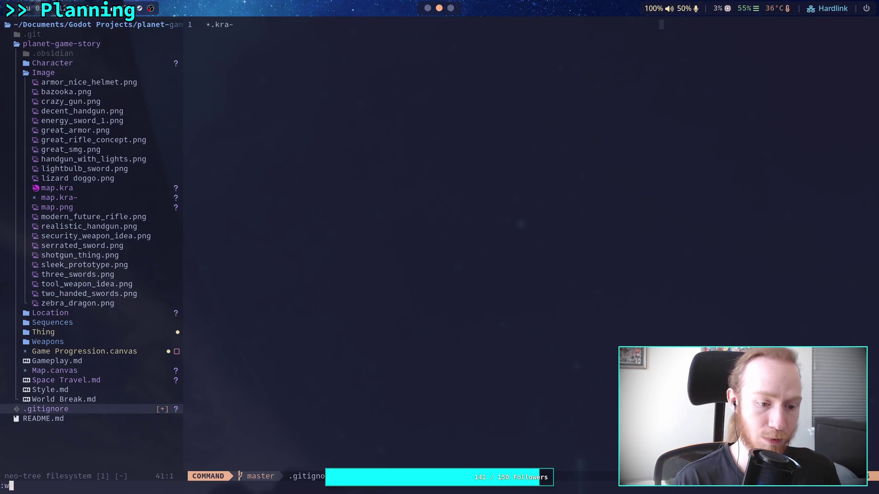
pyautogui.press('Return')
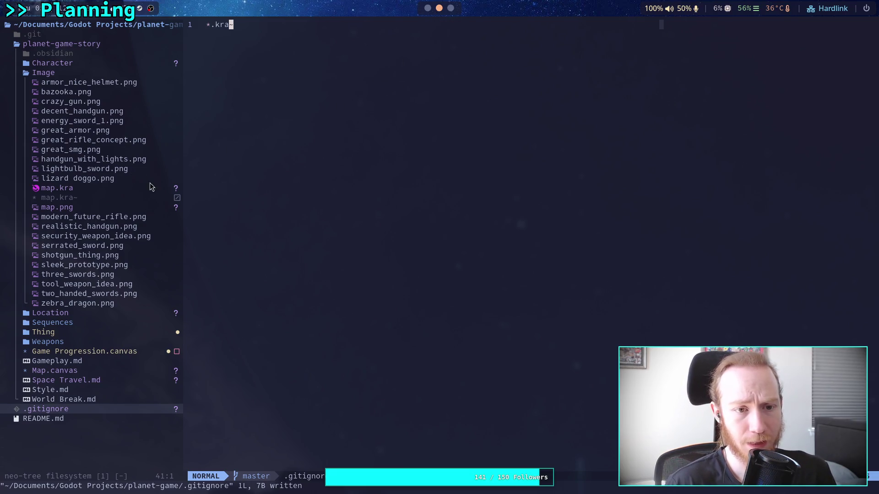
# Step: Narrow the file tree, then quit Neovim back to the shell
pyautogui.moveTo(185, 153); pyautogui.dragTo(351, 151)
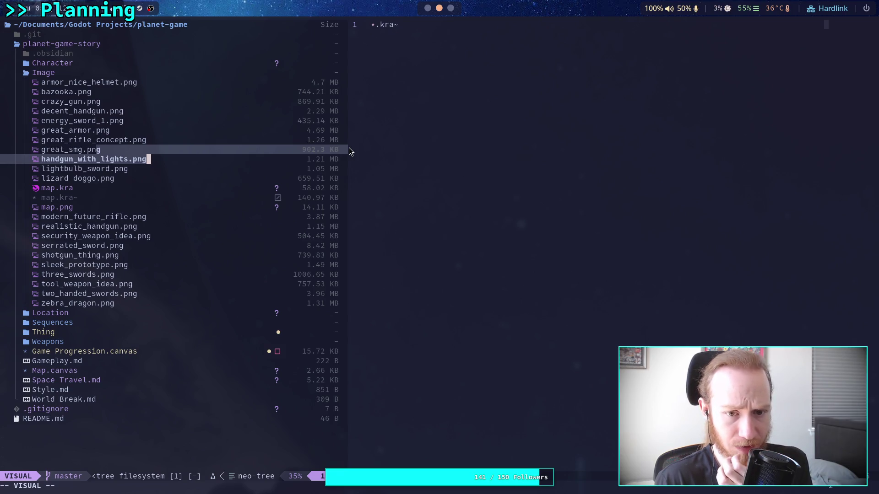
pyautogui.moveTo(349, 148); pyautogui.dragTo(182, 154)
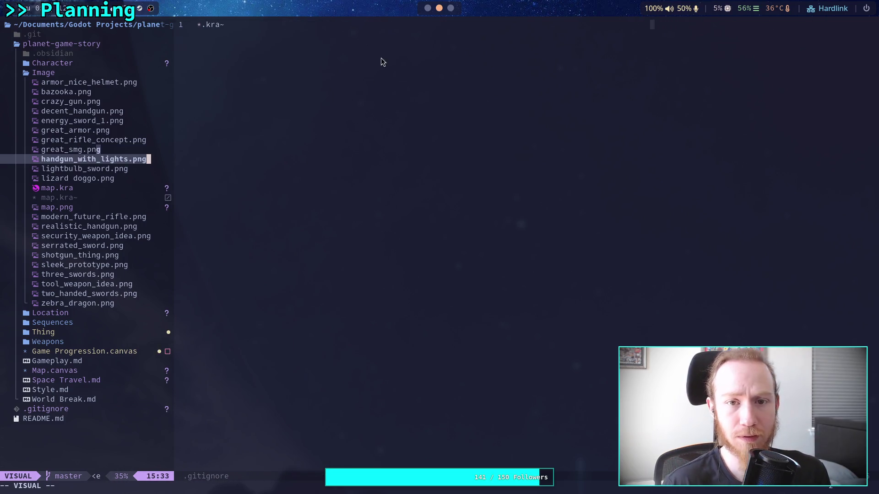
pyautogui.press(':')
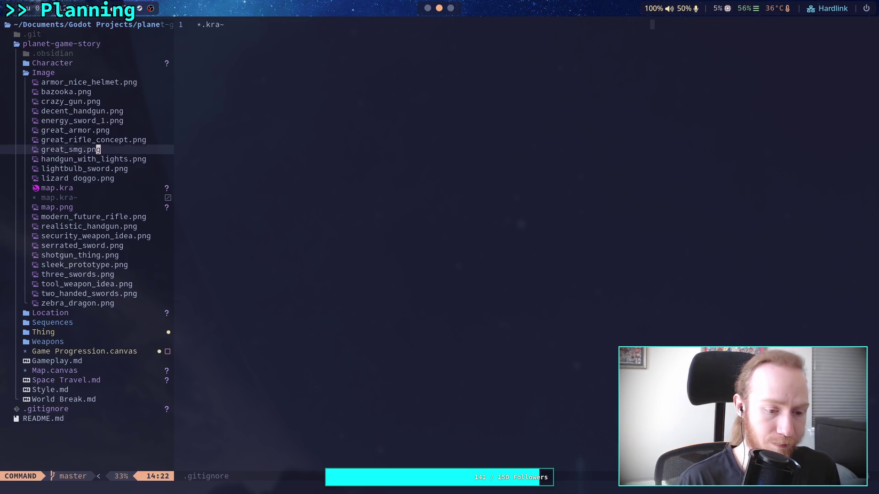
pyautogui.press('Escape')
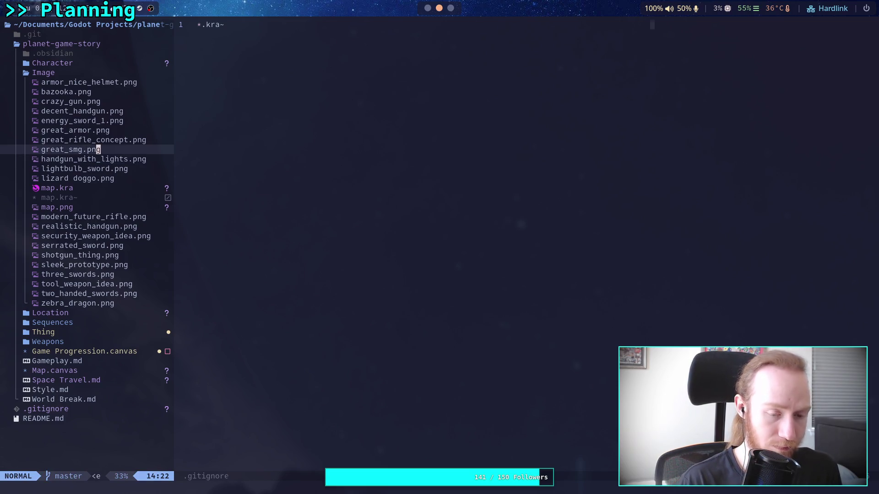
pyautogui.write(':q')
pyautogui.press('Return')
# Step: Check git status and stage all changes with git add
pyautogui.write('git status')
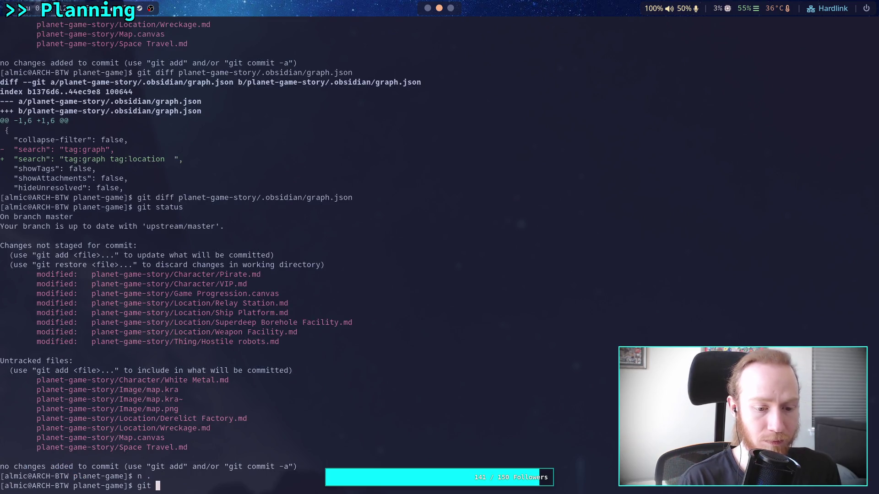
pyautogui.press('Return')
pyautogui.write('git add ')
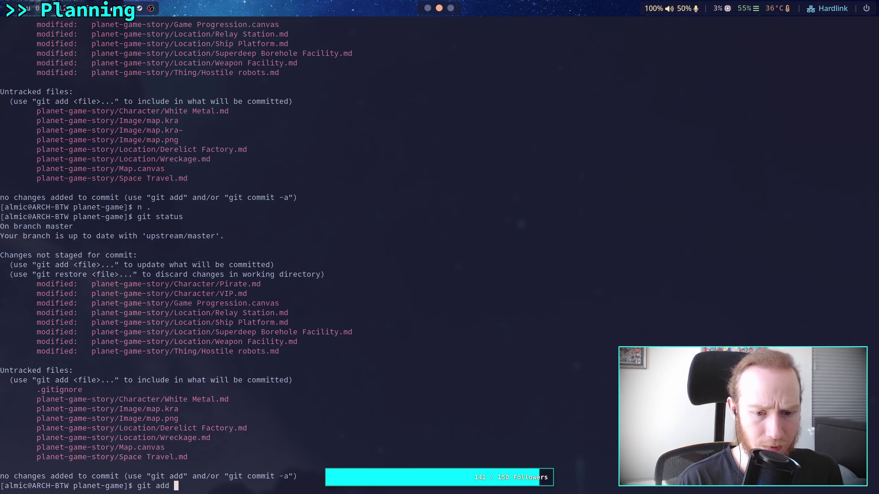
pyautogui.write('.')
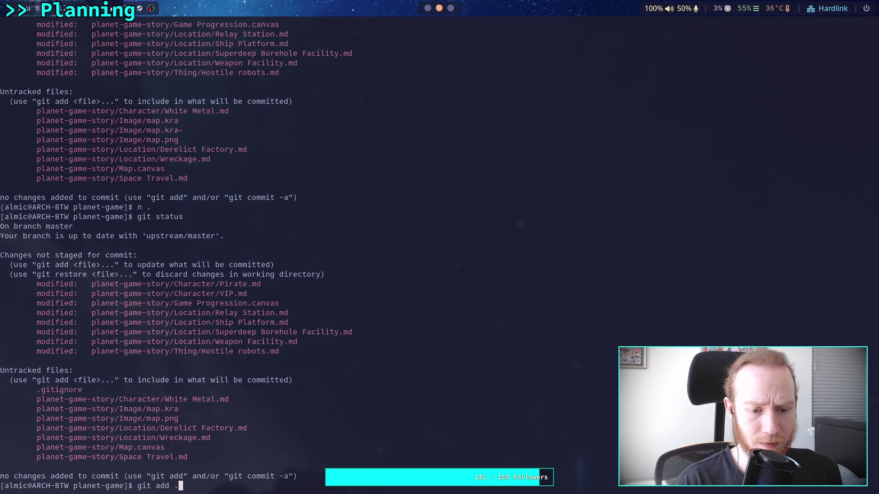
pyautogui.press('Return')
# Step: Review the staged changes with git diff --staged, scrolling through the output
pyautogui.write('git diff --staged')
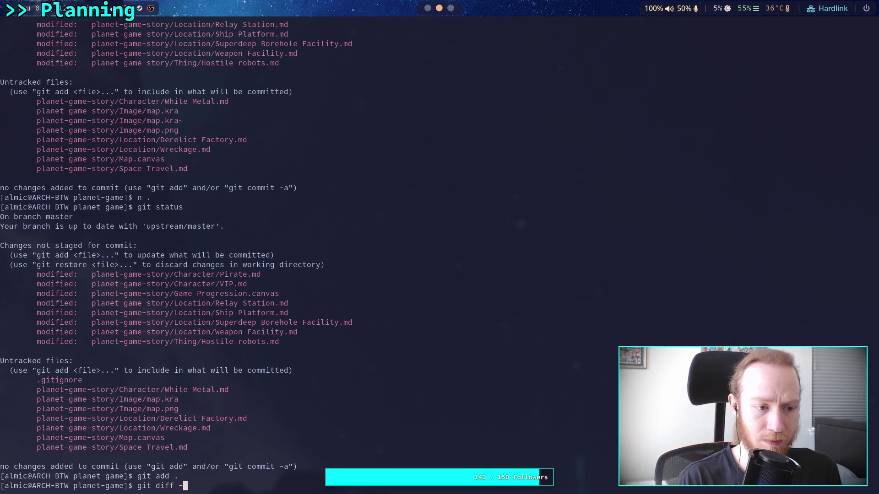
pyautogui.press('Return')
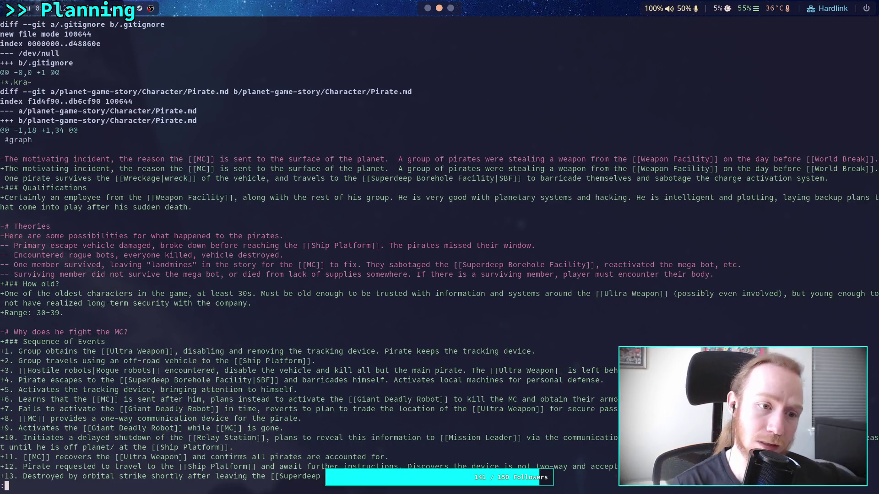
pyautogui.scroll(-5, 439, 251)
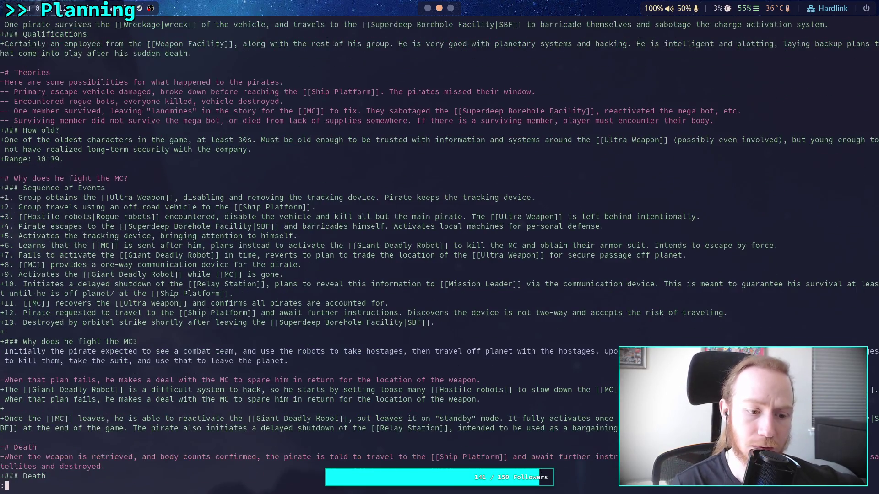
pyautogui.scroll(-5, 439, 251)
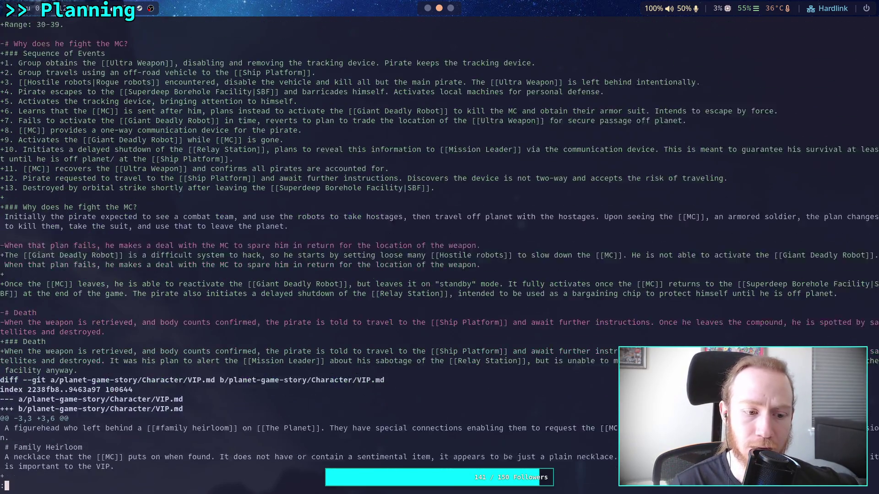
pyautogui.scroll(-7, 439, 250)
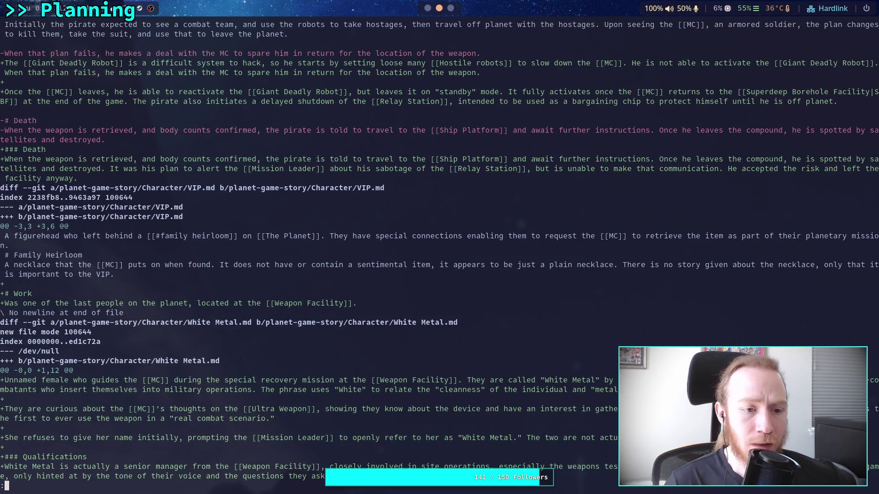
pyautogui.click(451, 10)
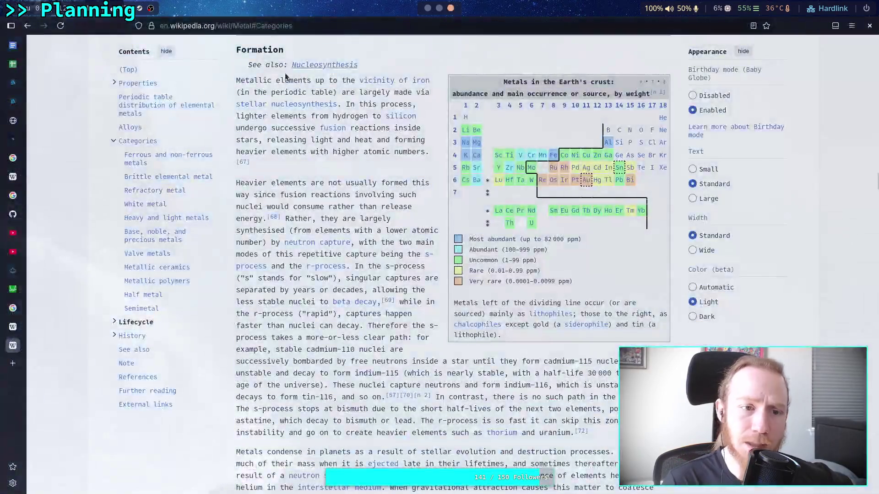
# Step: Delete the empty trailing line at the end of the VIP note
pyautogui.click(427, 9)
pyautogui.click(52, 123)
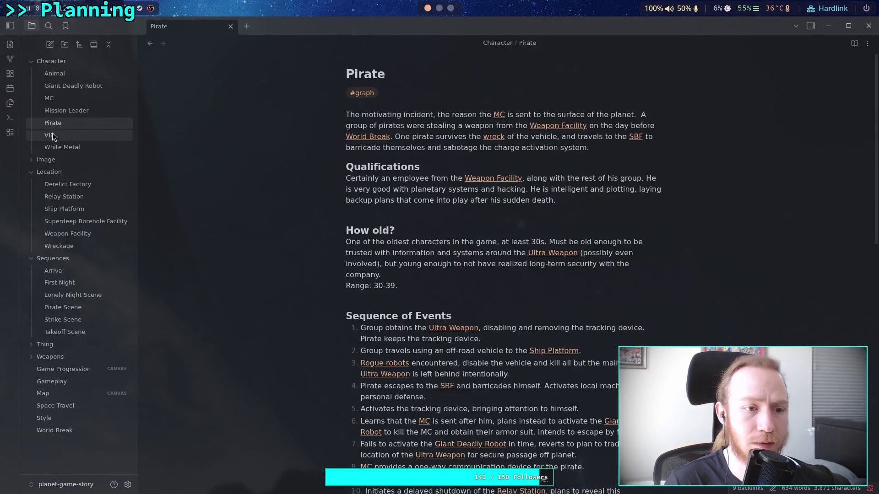
pyautogui.click(49, 135)
pyautogui.click(420, 271)
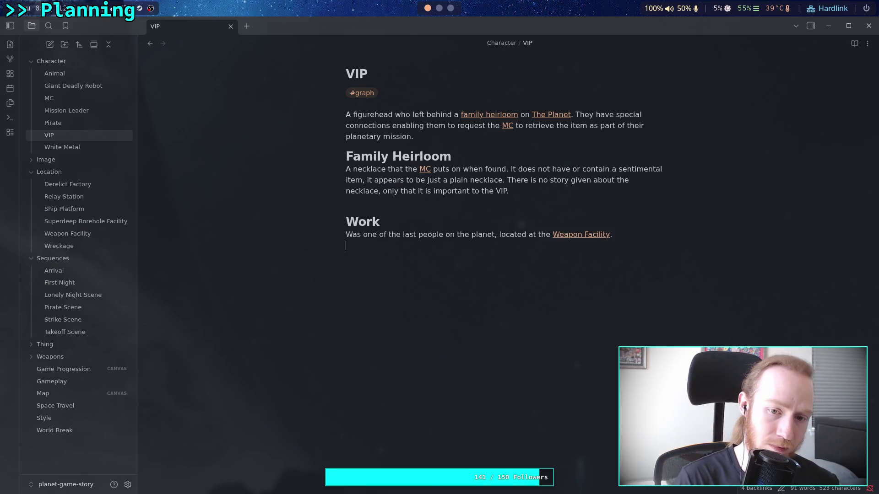
pyautogui.press('BackSpace')
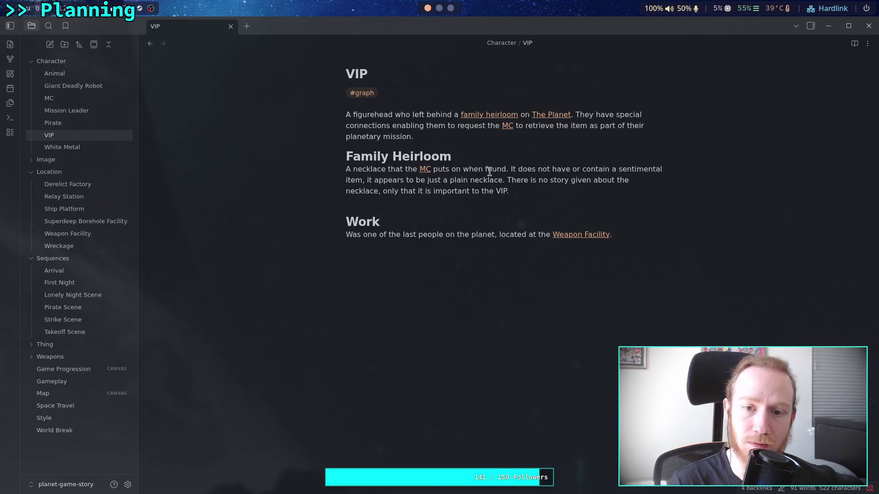
# Step: Switch between workspaces and return to the terminal's staged diff
pyautogui.click(451, 8)
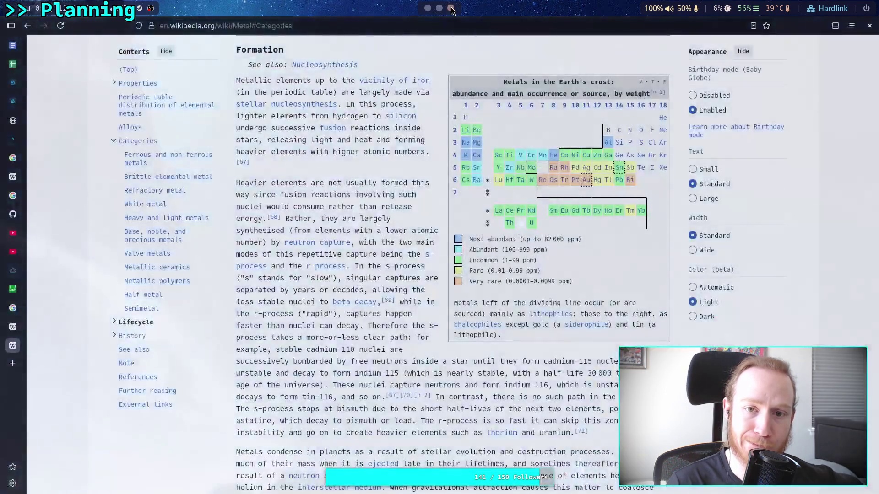
pyautogui.click(439, 8)
pyautogui.click(428, 8)
pyautogui.click(439, 8)
pyautogui.click(427, 8)
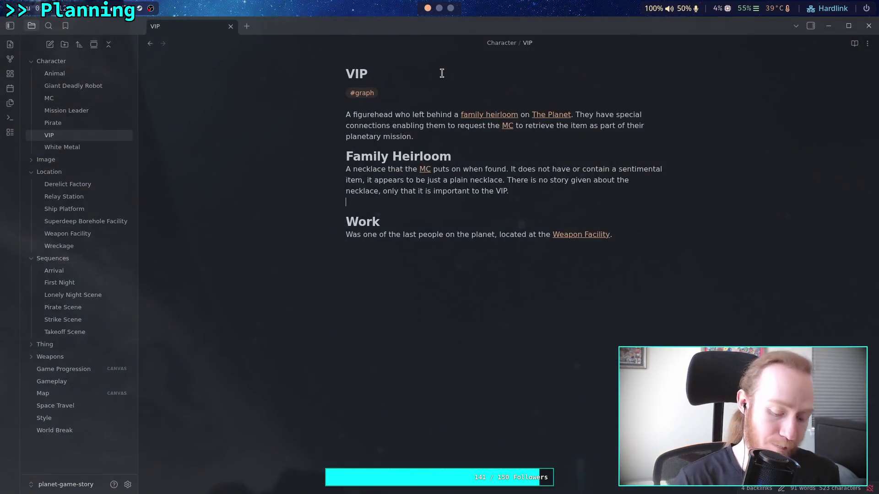
pyautogui.click(438, 8)
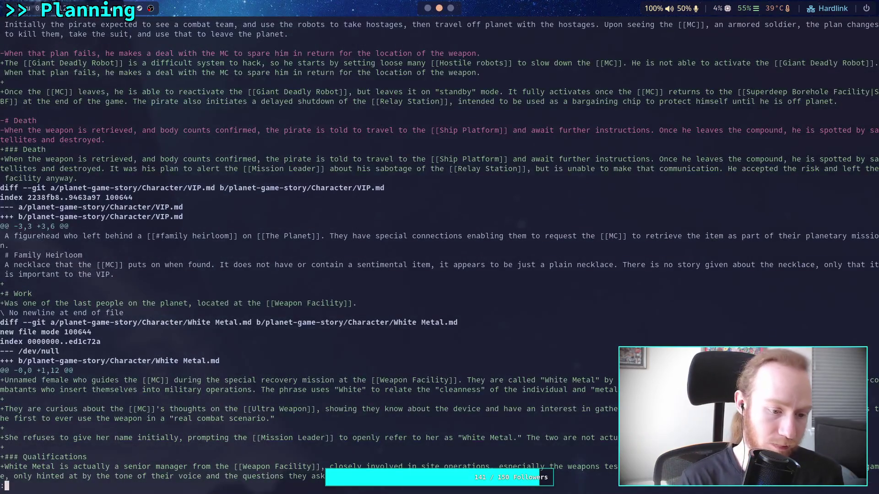
# Step: Check git status, stage everything with git add ., and rerun git diff --staged
pyautogui.write('qgit status')
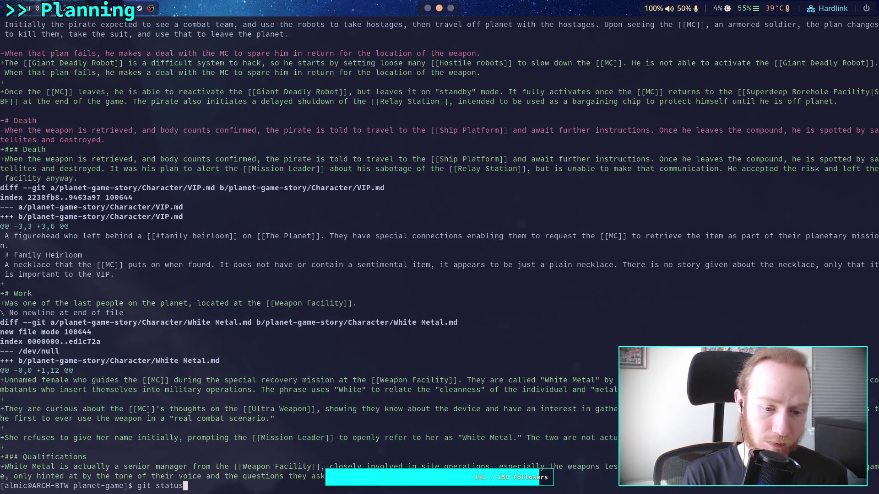
pyautogui.press('Return')
pyautogui.write('git add .')
pyautogui.press('Return')
pyautogui.press('Up')
pyautogui.press('Up')
pyautogui.press('Up')
pyautogui.press('Return')
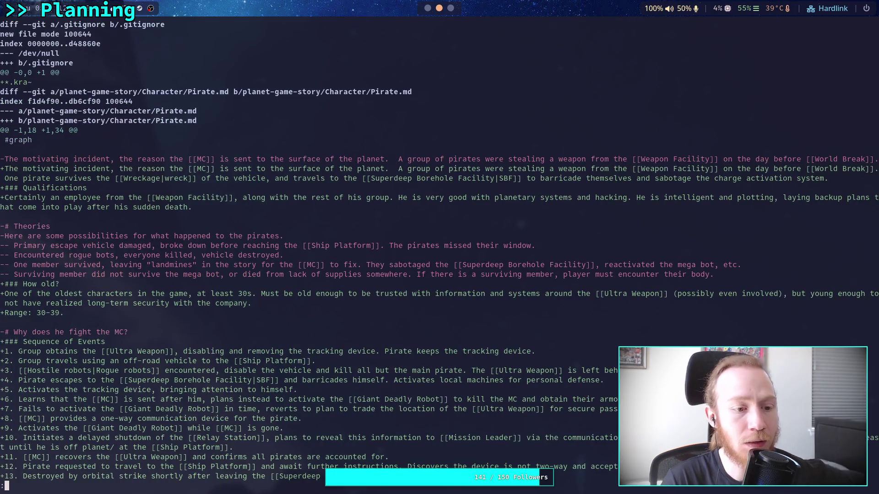
# Step: Page the staged diff through Game Progression.canvas, Ship Platform.md and Superdeep Borehole Facility
pyautogui.press('space')
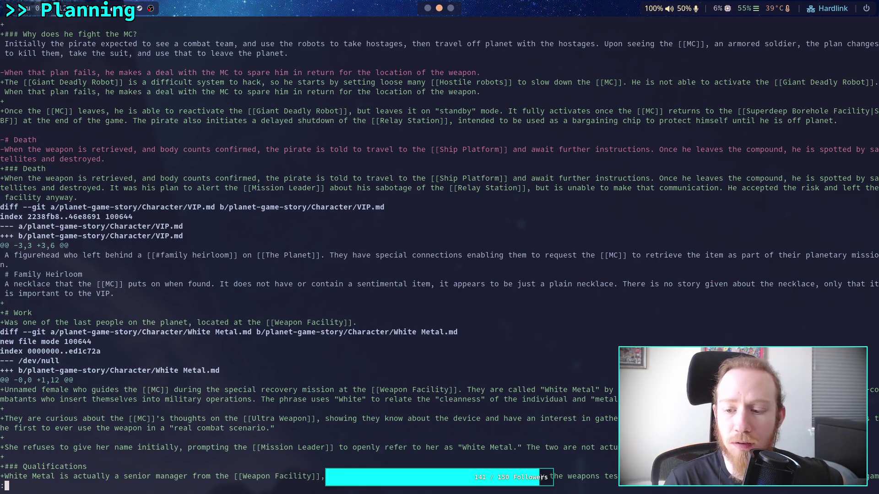
pyautogui.press('space')
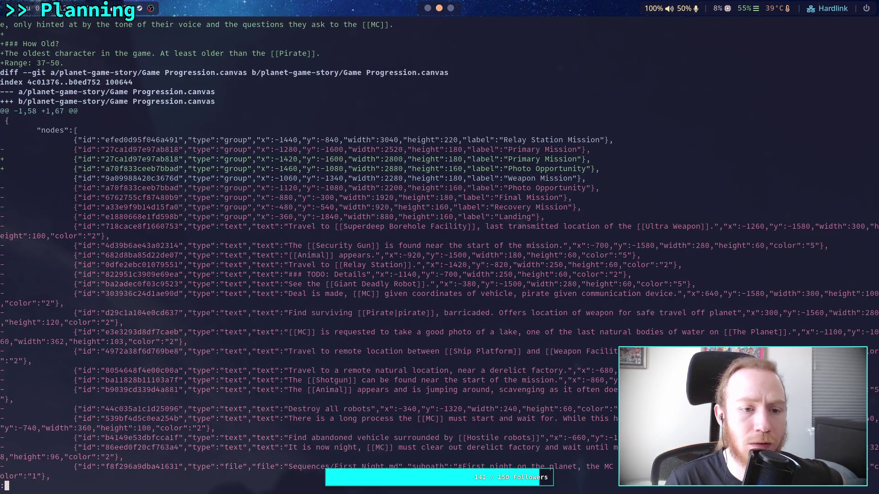
pyautogui.press('space')
pyautogui.press('space')
pyautogui.press('space')
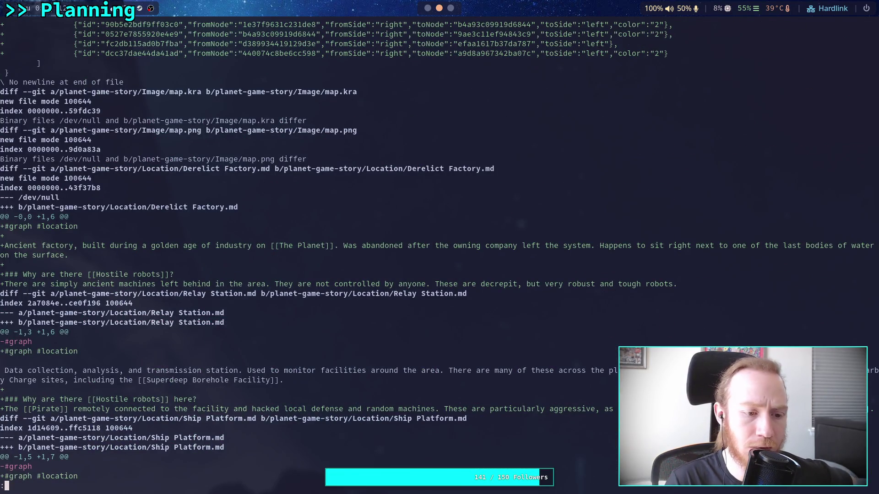
pyautogui.press('space')
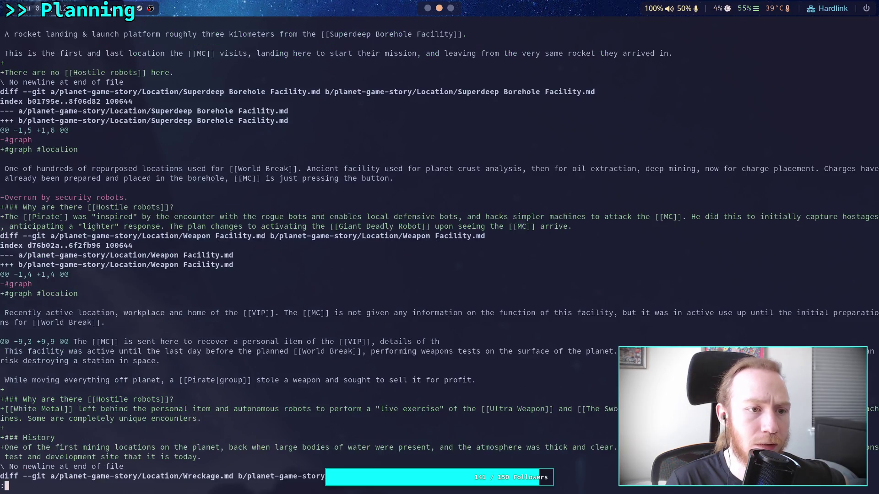
pyautogui.press('Up')
pyautogui.press('Up')
pyautogui.press('Up')
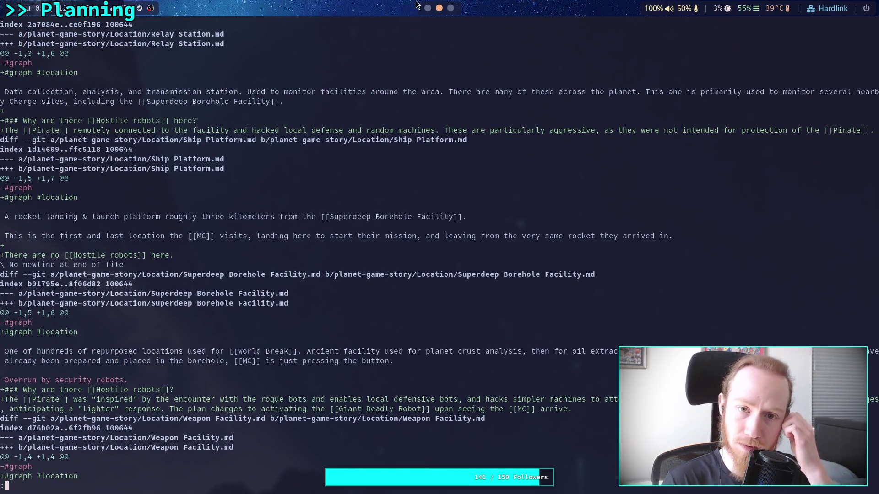
# Step: Compare against the Ship Platform note in Obsidian, then return to the terminal
pyautogui.press('super+1')
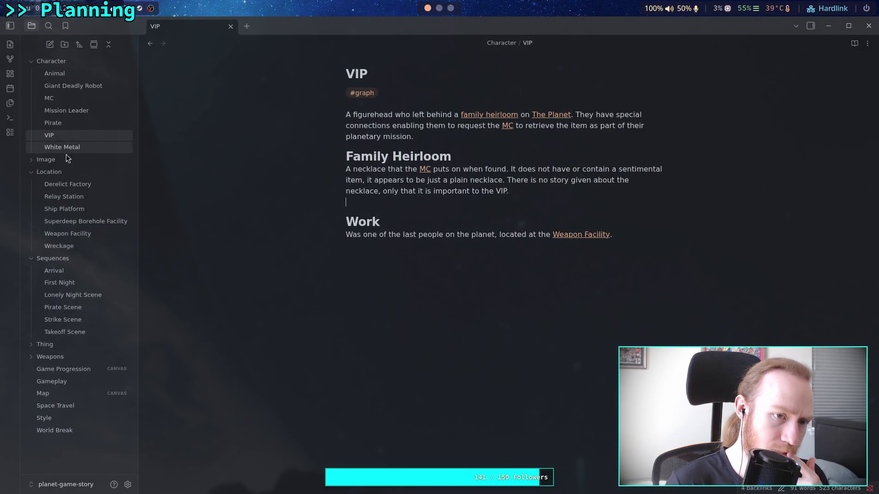
pyautogui.click(55, 210)
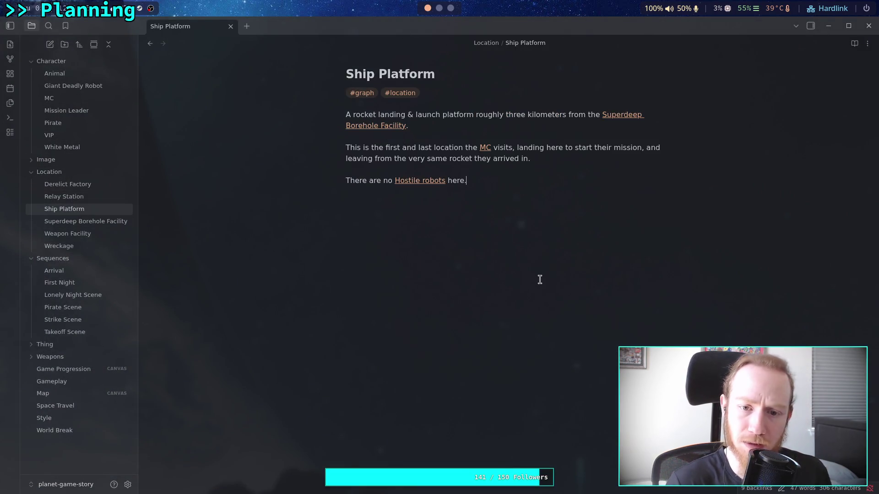
pyautogui.press('super+2')
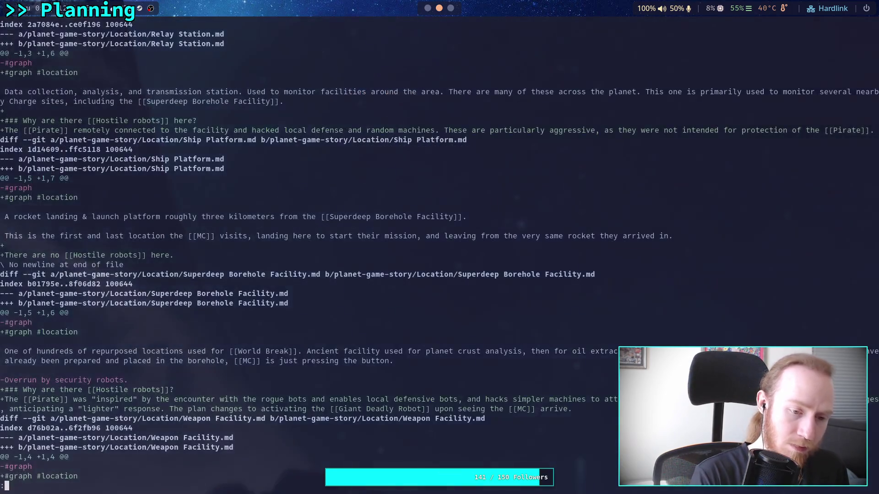
# Step: Show the plain diff, then the staged diff again, paging forward to the Location files
pyautogui.hotkey('ctrl', 'w')
pyautogui.press('Return')
pyautogui.press('Up')
pyautogui.press('Up')
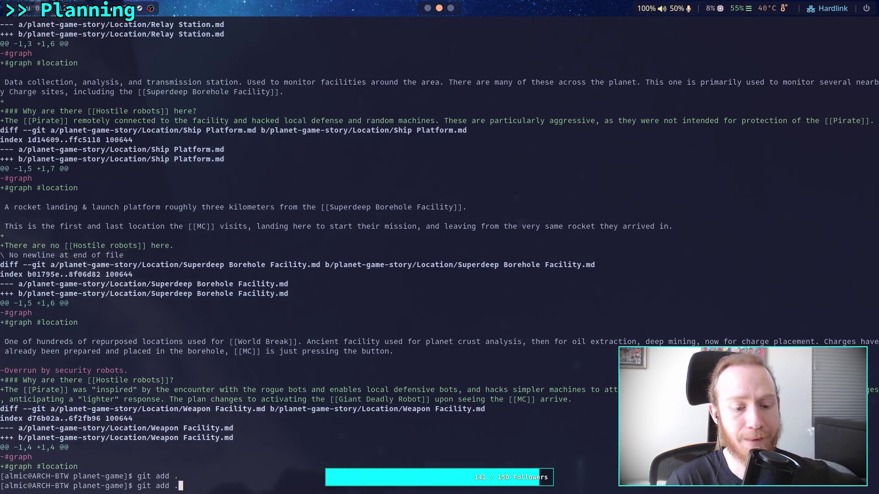
pyautogui.press('Return')
pyautogui.press('space')
pyautogui.press('space')
pyautogui.press('space')
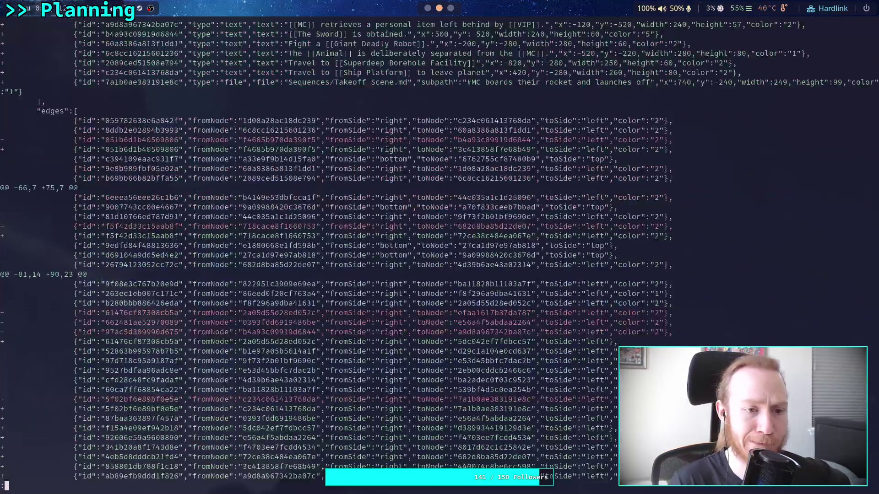
pyautogui.press('space')
pyautogui.press('space')
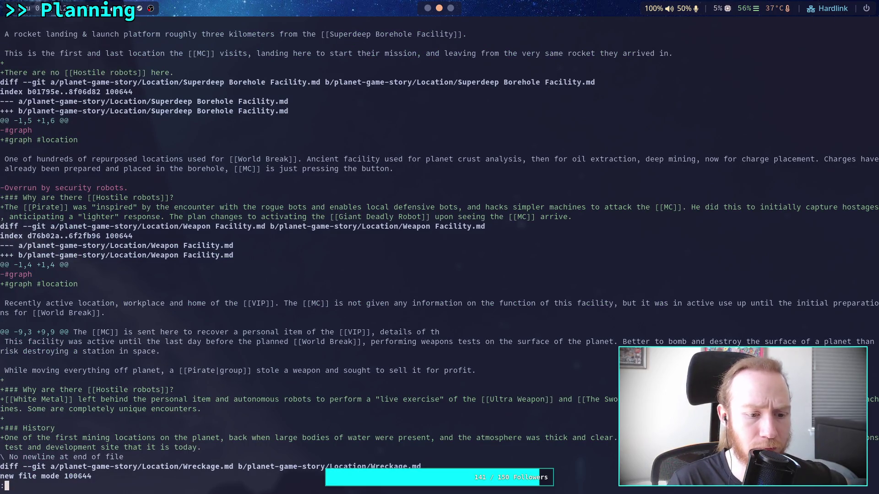
# Step: Open the Weapon Facility note in Obsidian
pyautogui.click(432, 10)
pyautogui.click(68, 234)
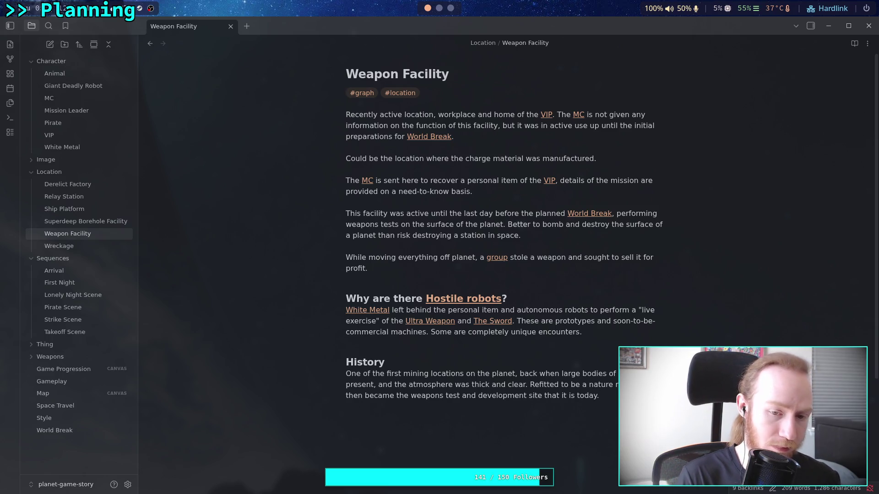
pyautogui.press('super+3')
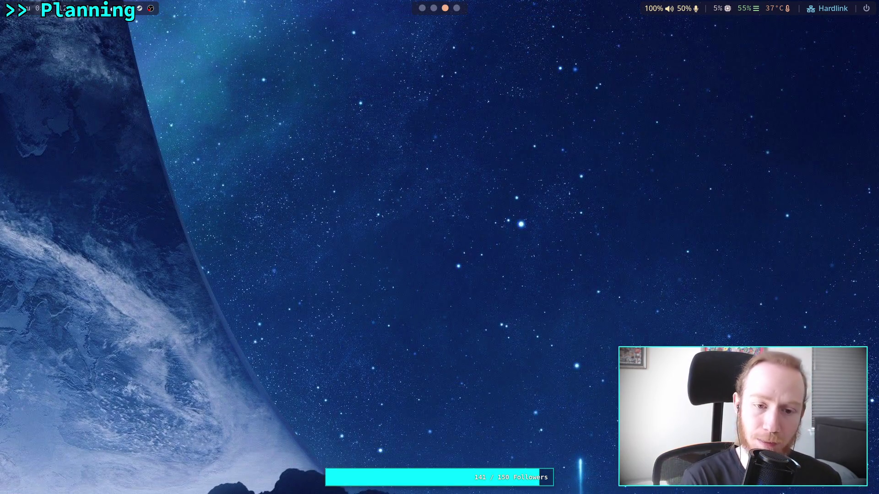
pyautogui.press('super+2')
pyautogui.press('super+1')
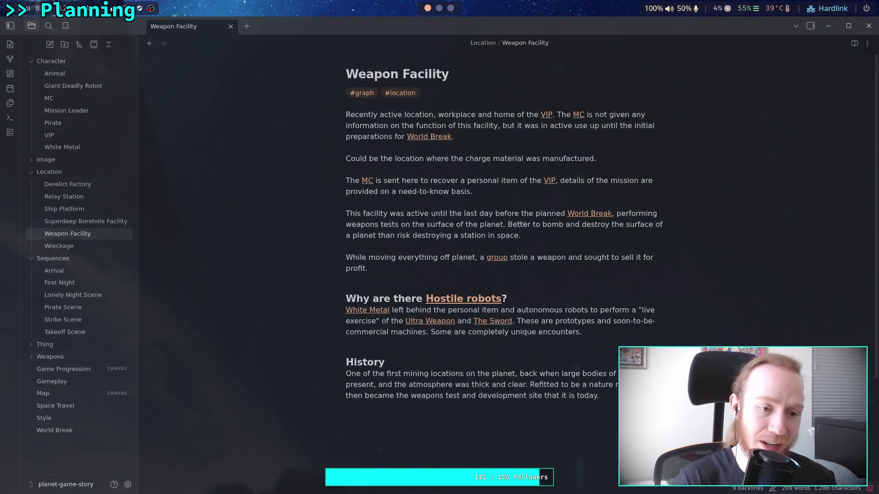
# Step: Look over the Wreckage, Arrival, First Night and Space Travel notes, down to Space Travel's end
pyautogui.click(77, 245)
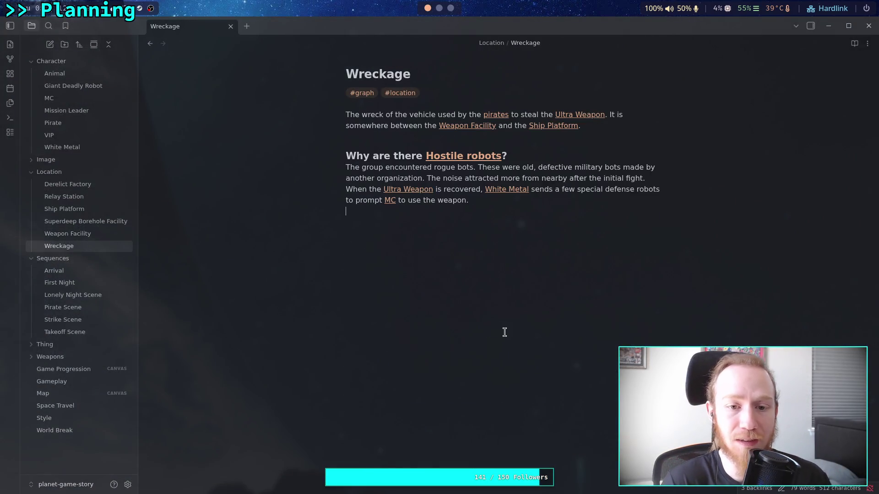
pyautogui.click(81, 274)
pyautogui.click(97, 283)
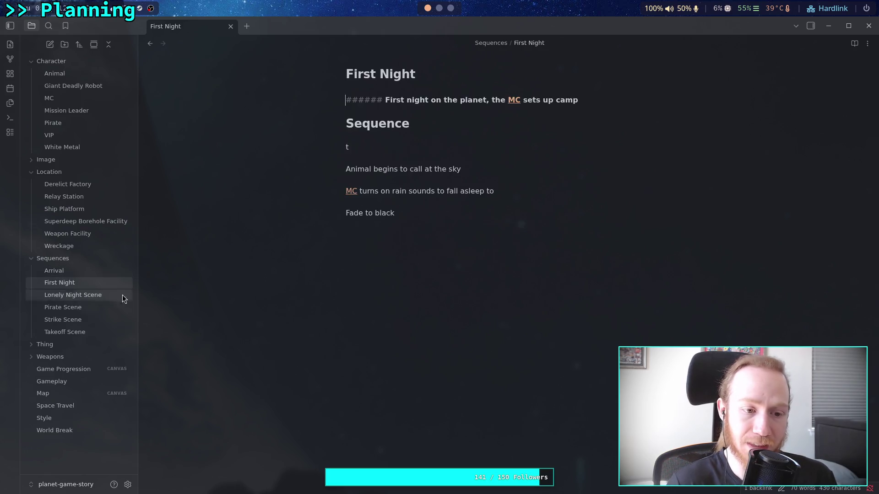
pyautogui.click(60, 405)
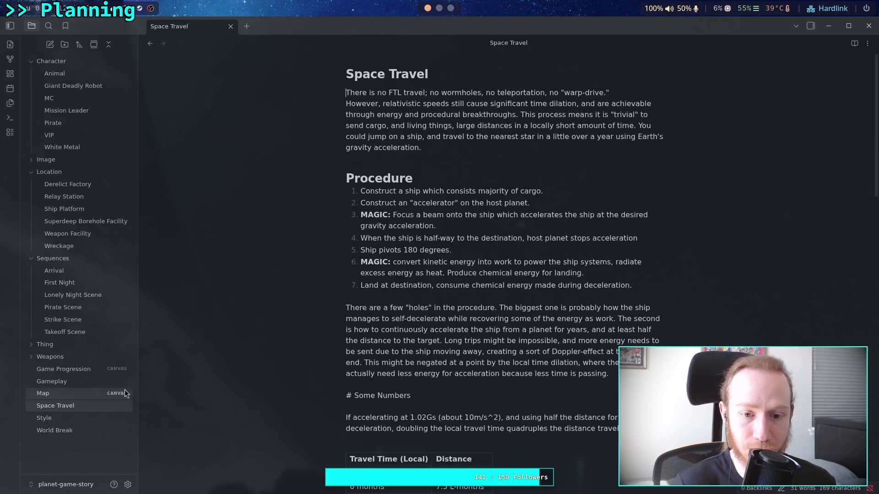
pyautogui.scroll(-15, 381, 352)
pyautogui.scroll(-3, 380, 353)
pyautogui.click(302, 251)
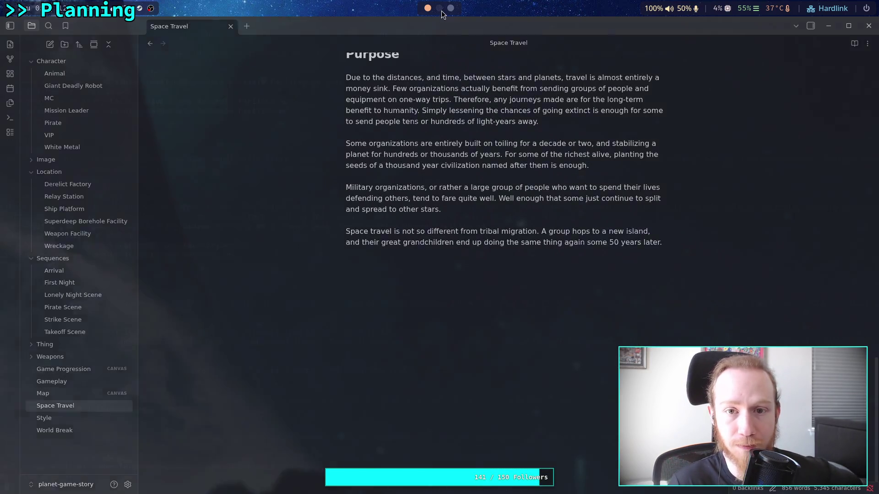
# Step: Back in the terminal, quit the diff pager and recall the git add . command
pyautogui.click(441, 10)
pyautogui.press('q')
pyautogui.press('Up')
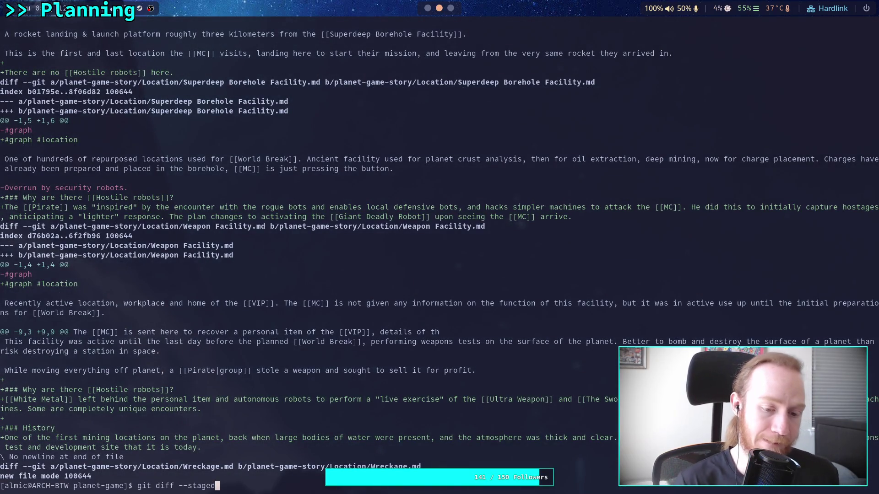
# Step: Re-stage all changes and page the staged diff through the Location, Wreckage, Map and Space Travel changes
pyautogui.press('Up')
pyautogui.press('Return')
pyautogui.press('Up')
pyautogui.press('Up')
pyautogui.press('Return')
pyautogui.press('space')
pyautogui.press('space')
pyautogui.press('space')
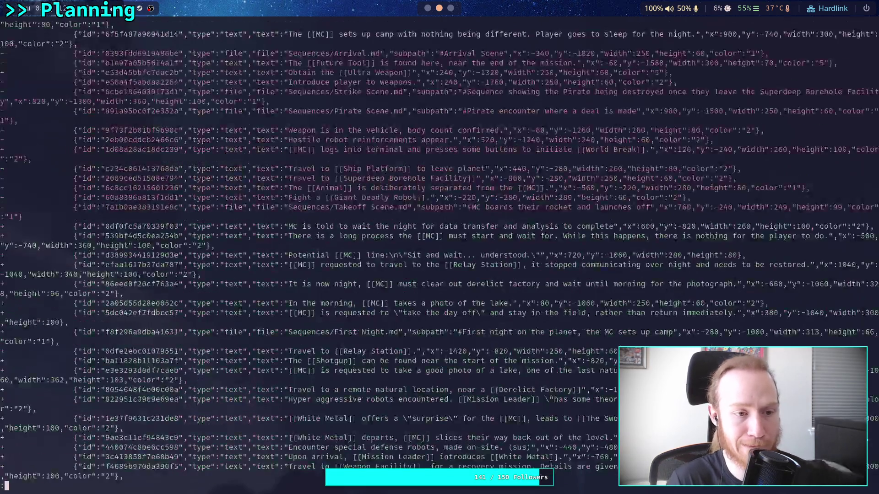
pyautogui.press('space')
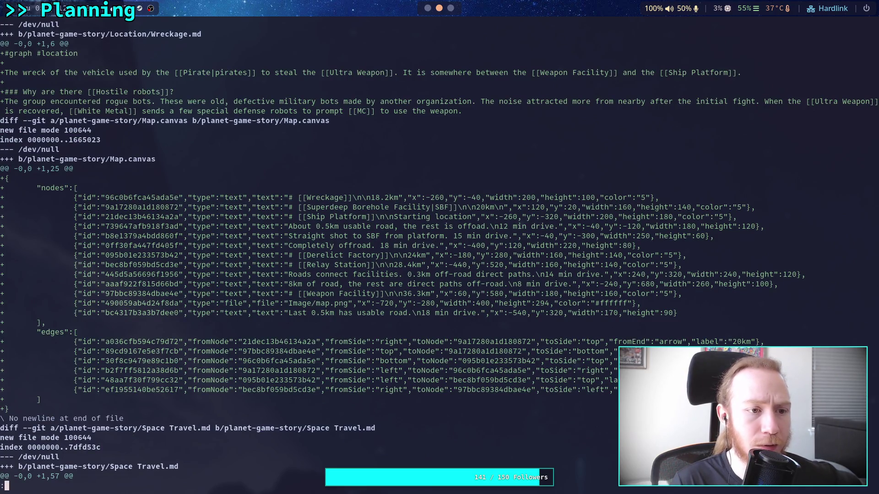
pyautogui.press('space')
pyautogui.press('space')
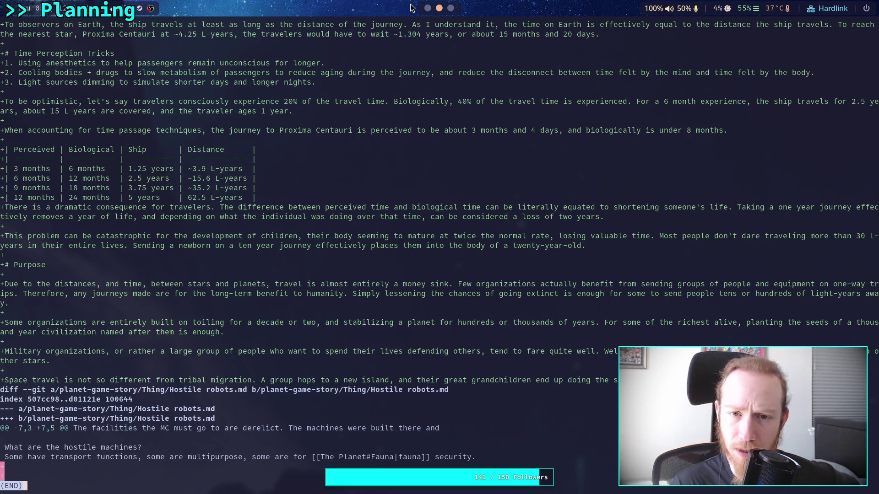
pyautogui.click(429, 8)
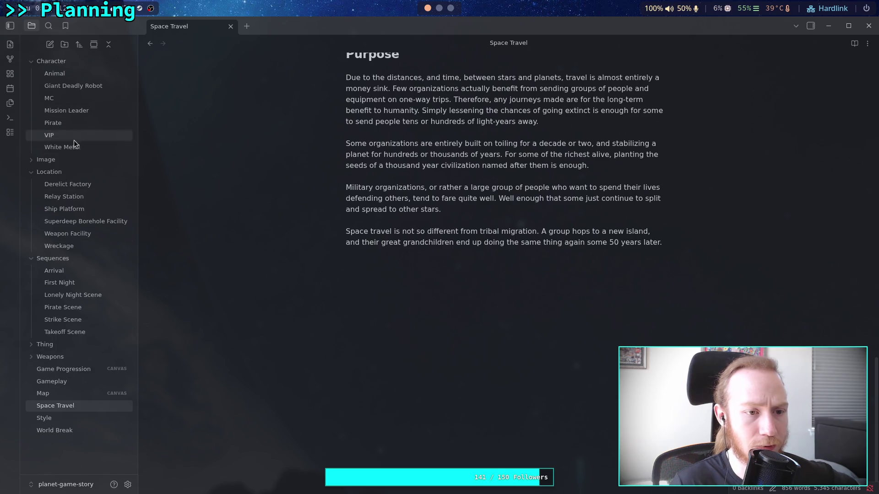
# Step: Open the Hostile robots note in the Thing folder, then recall git diff --staged in the terminal
pyautogui.click(45, 345)
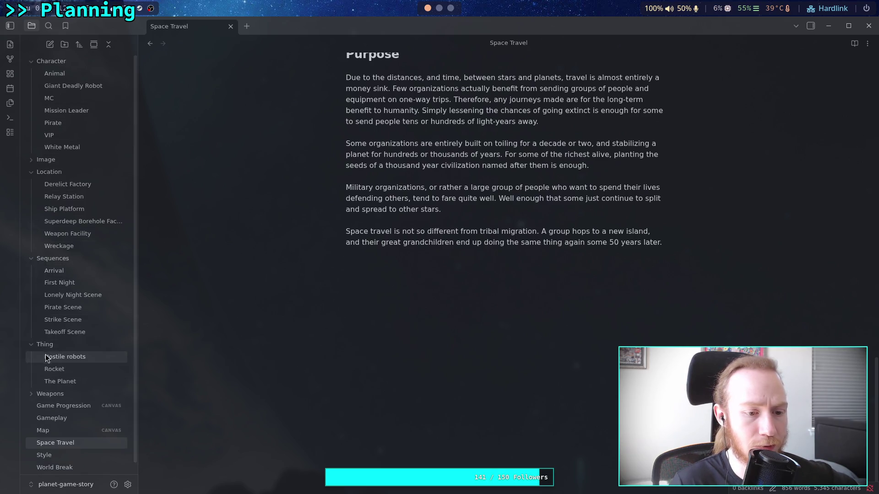
pyautogui.click(65, 356)
pyautogui.click(528, 395)
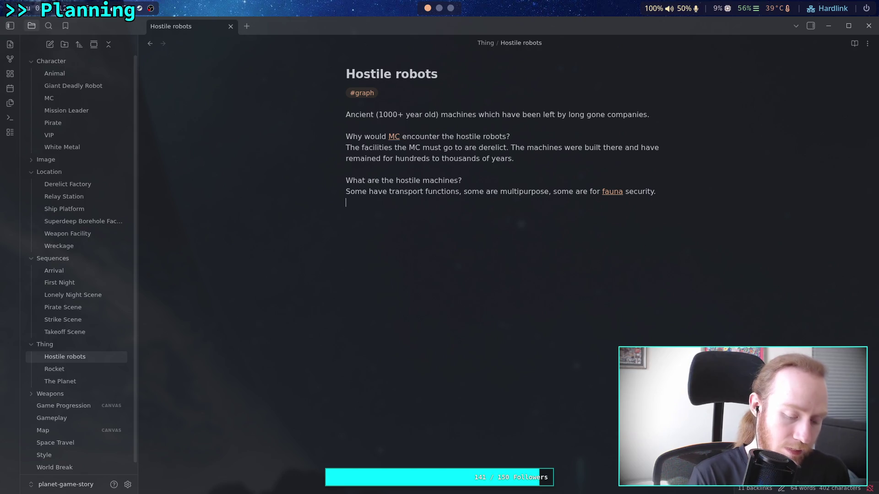
pyautogui.press('super+2')
pyautogui.press('Up')
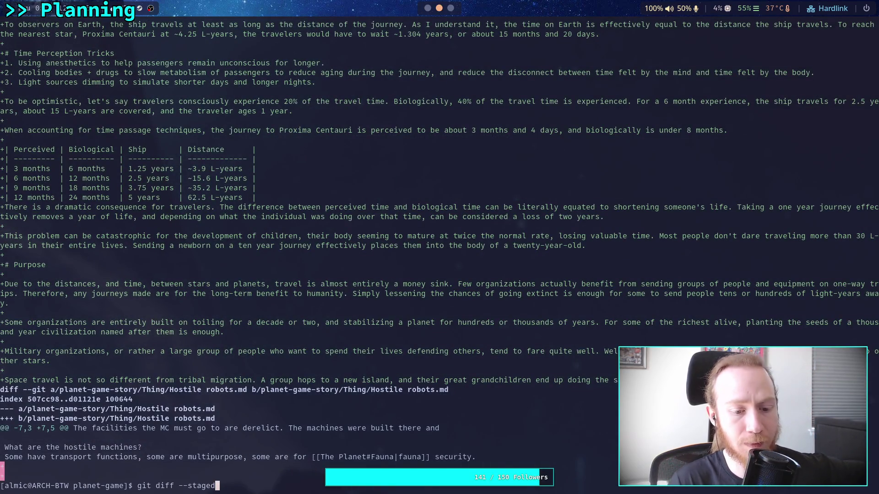
# Step: Review the full staged diff once more and check git status
pyautogui.press('Return')
pyautogui.scroll(-15, 440, 257)
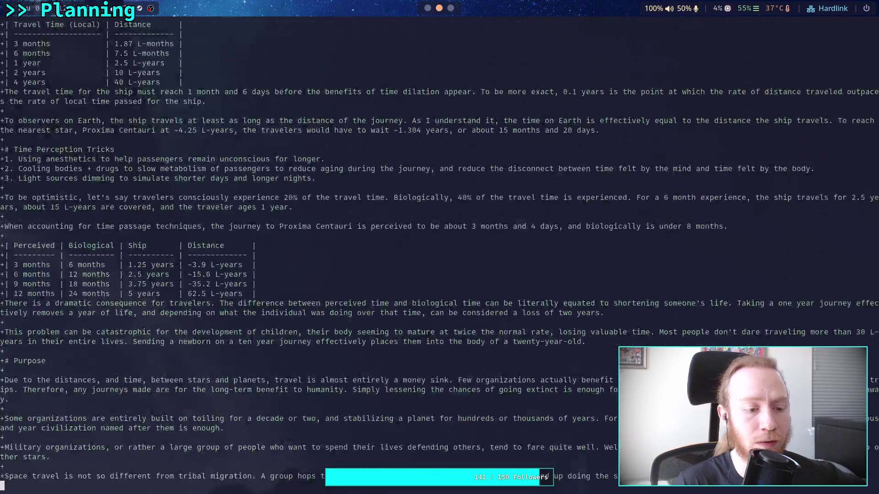
pyautogui.write('qgit status')
pyautogui.press('Return')
# Step: Commit with the message 'Work on story, add White Metal, map', saving it in vim with :wq
pyautogui.write('git commit')
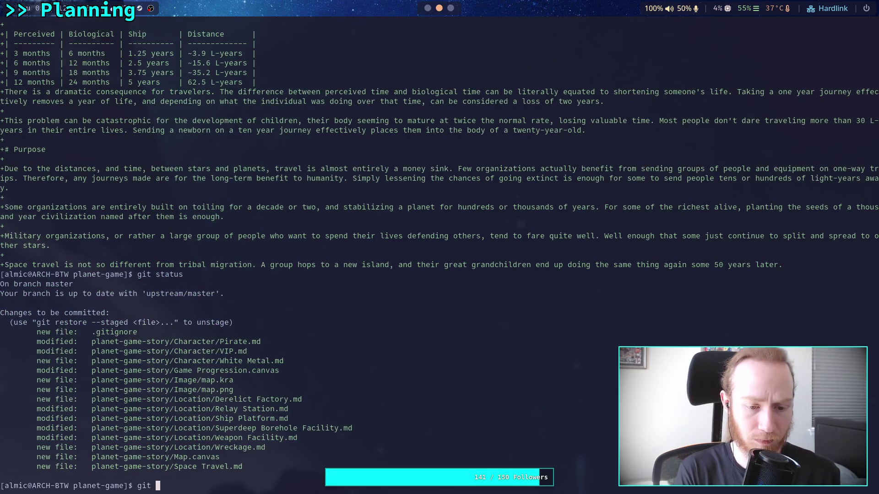
pyautogui.press('Return')
pyautogui.write('iWork on')
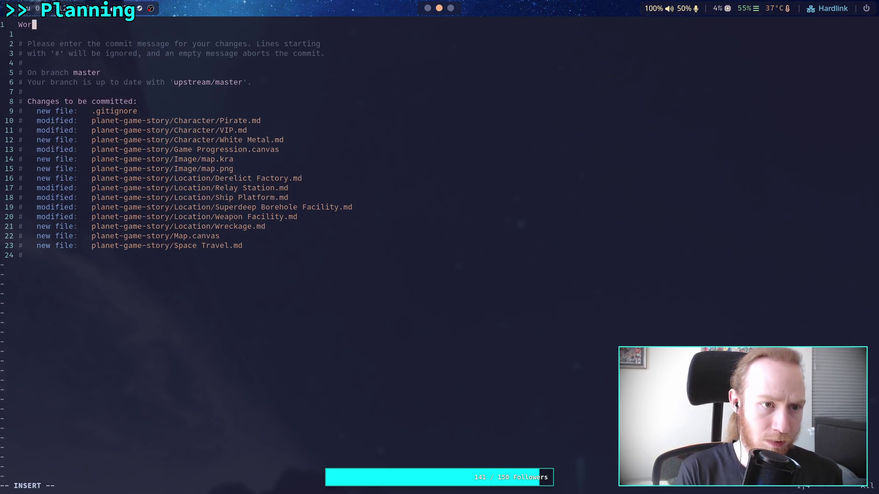
pyautogui.write(' story, ')
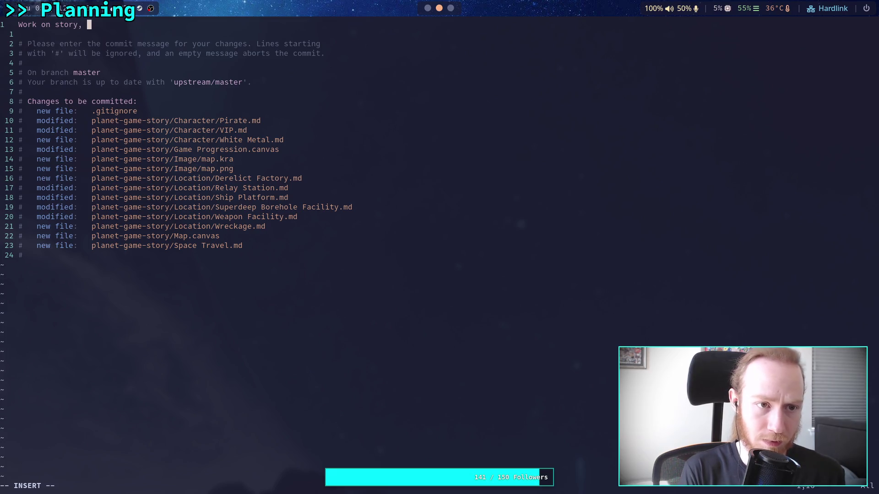
pyautogui.write('add White Metal')
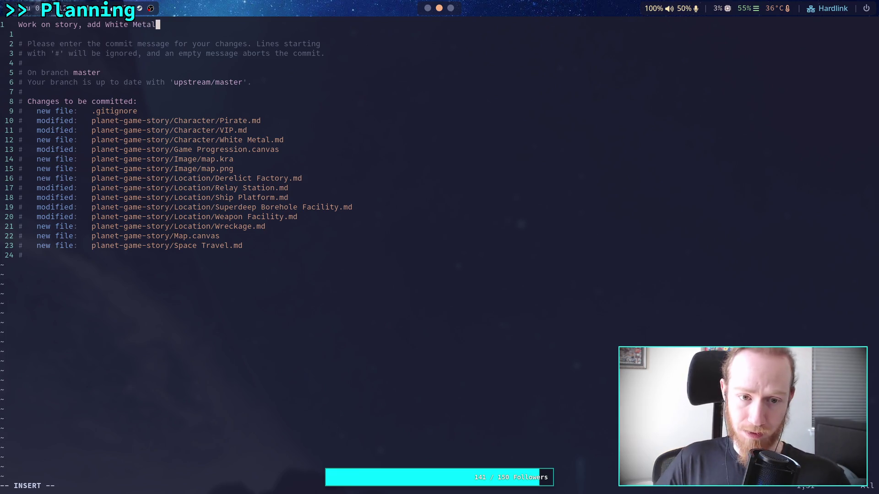
pyautogui.write(', may')
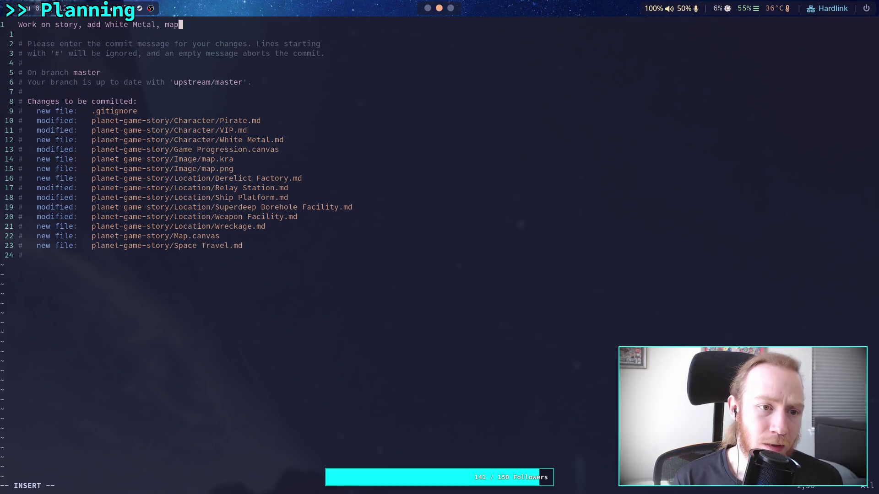
pyautogui.press('Escape')
pyautogui.write(':wq')
pyautogui.press('Return')
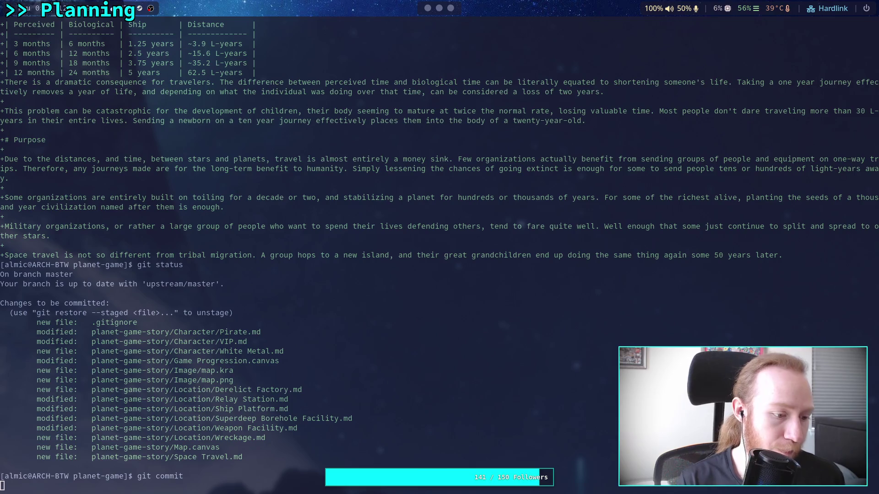
# Step: Run git push to upload the commit, then return to Obsidian's Game Progression canvas
pyautogui.write('git push')
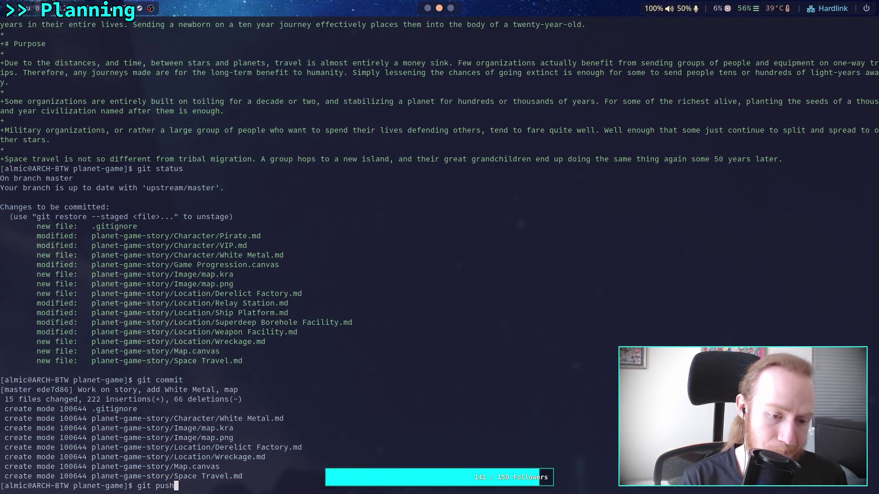
pyautogui.press('Return')
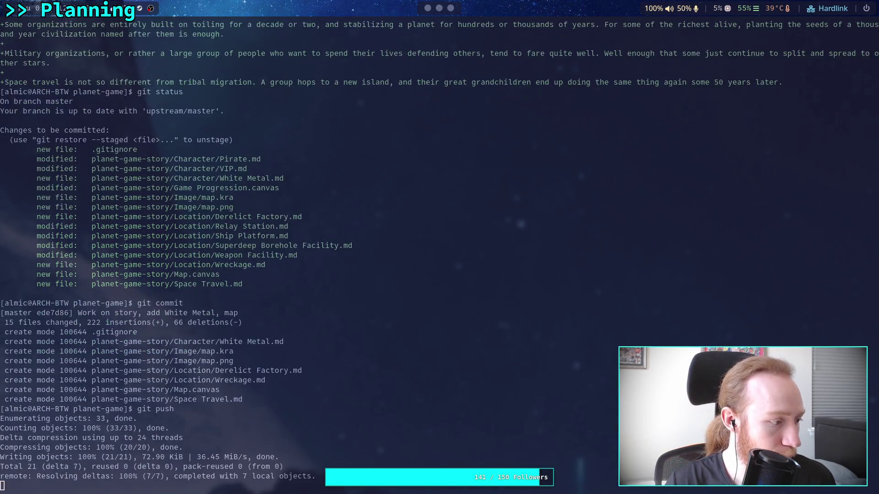
pyautogui.press('super+1')
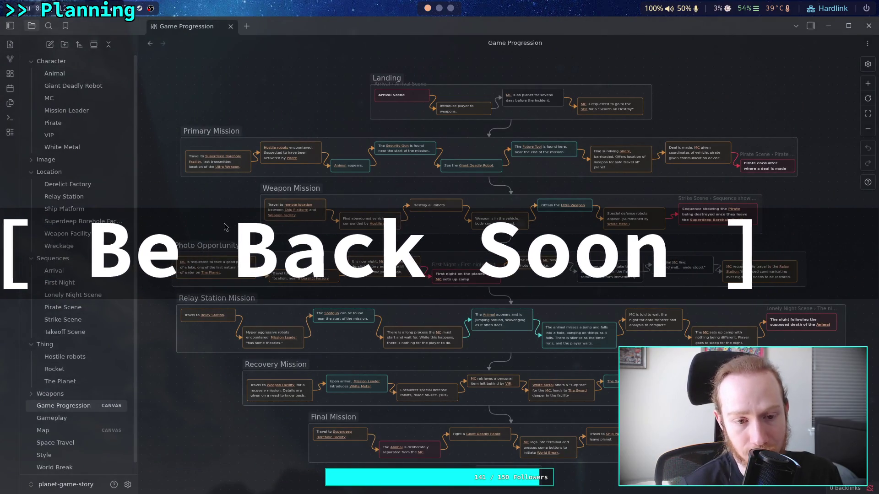
pyautogui.scroll(-2, 227, 219)
pyautogui.moveTo(228, 215); pyautogui.dragTo(219, 211)
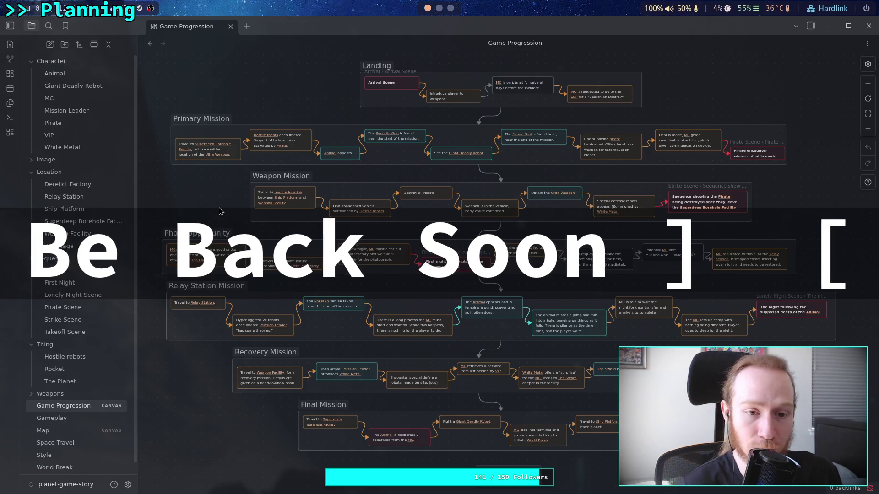
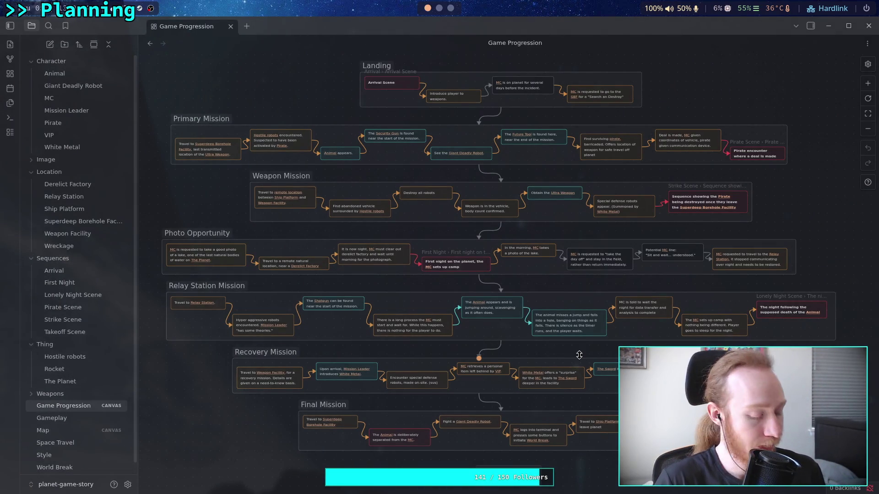
# Step: Open the Arrival sequence note and look at its empty Sequence section
pyautogui.scroll(5, 443, 326)
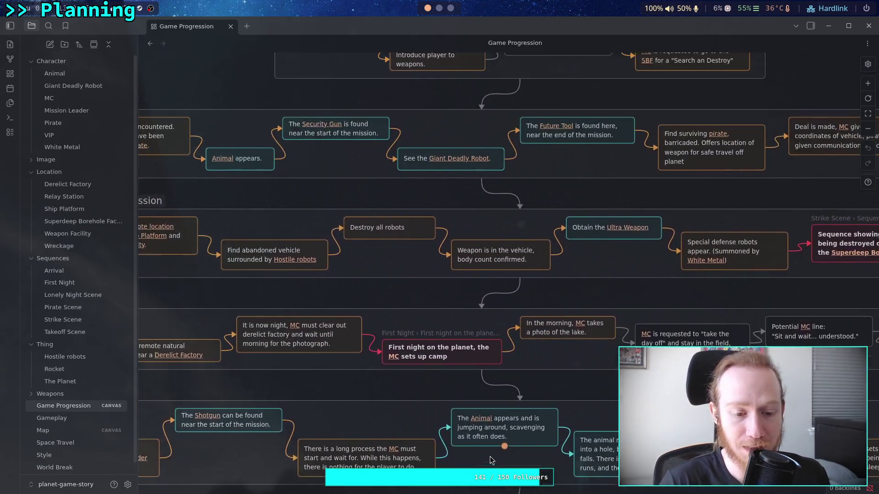
pyautogui.scroll(2, 479, 262)
pyautogui.scroll(2, 486, 284)
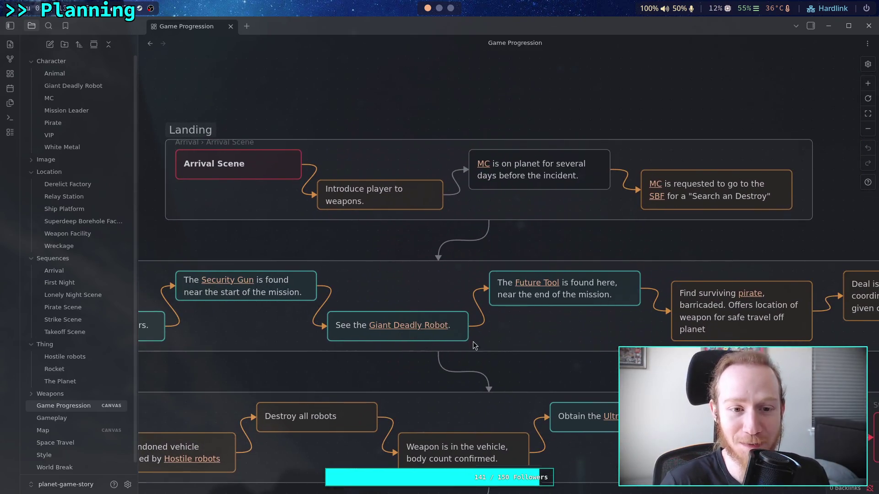
pyautogui.scroll(1, 367, 270)
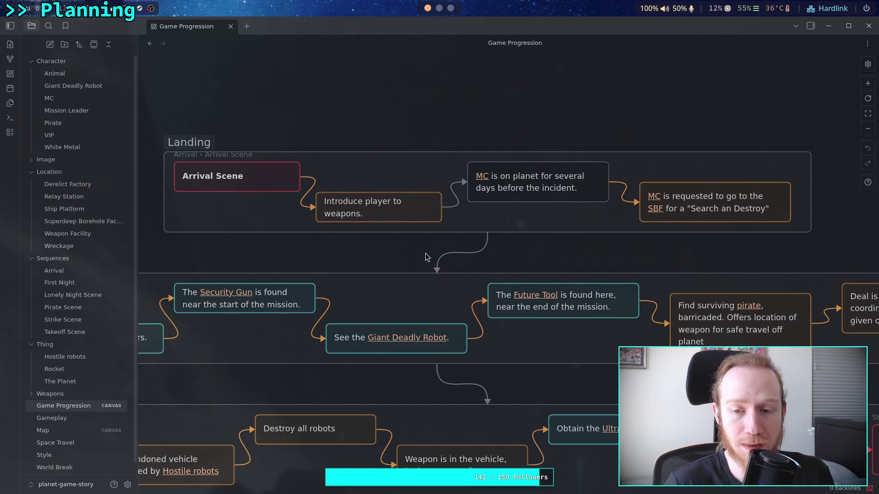
pyautogui.click(124, 271)
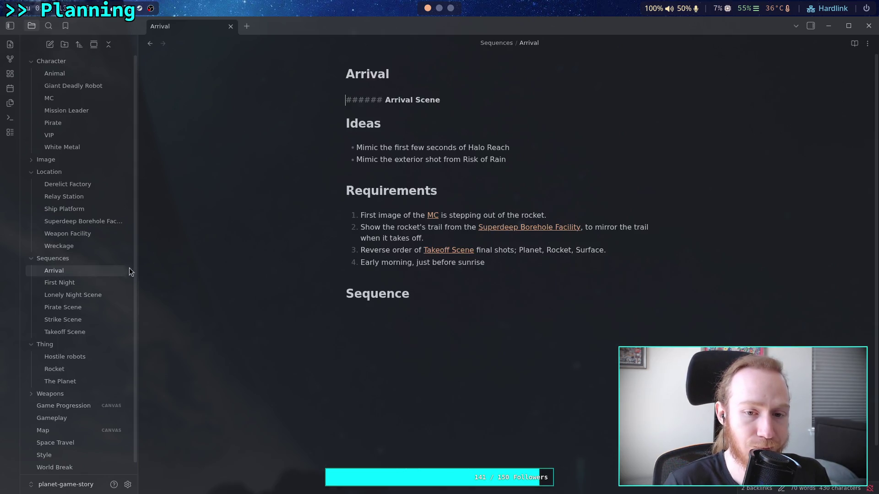
pyautogui.click(420, 331)
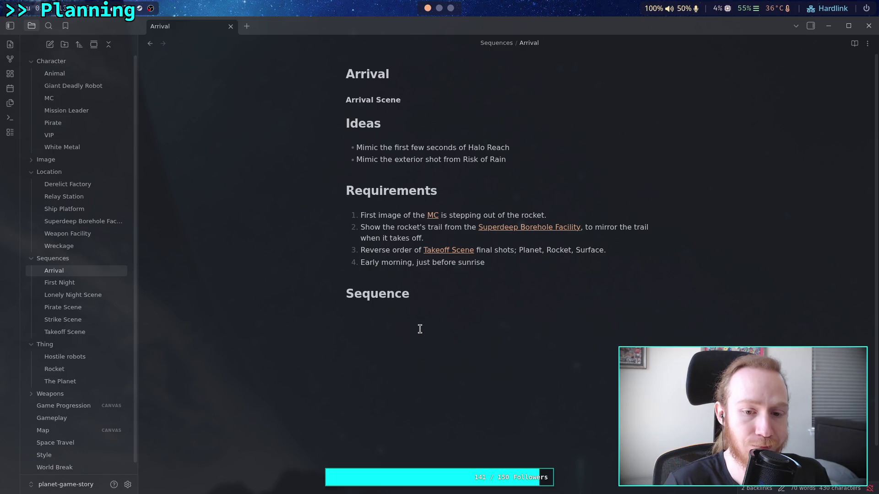
pyautogui.scroll(-2, 407, 363)
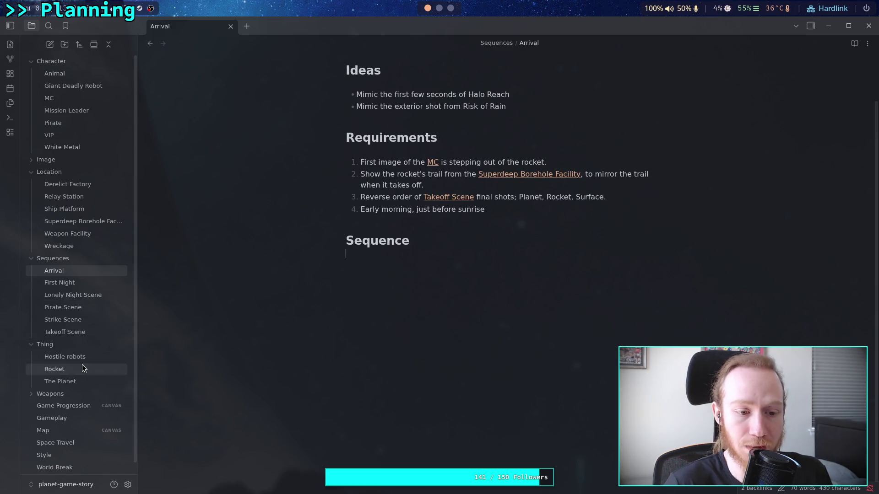
# Step: Go back to the Game Progression canvas and pan across to the Photo Opportunity group
pyautogui.click(69, 405)
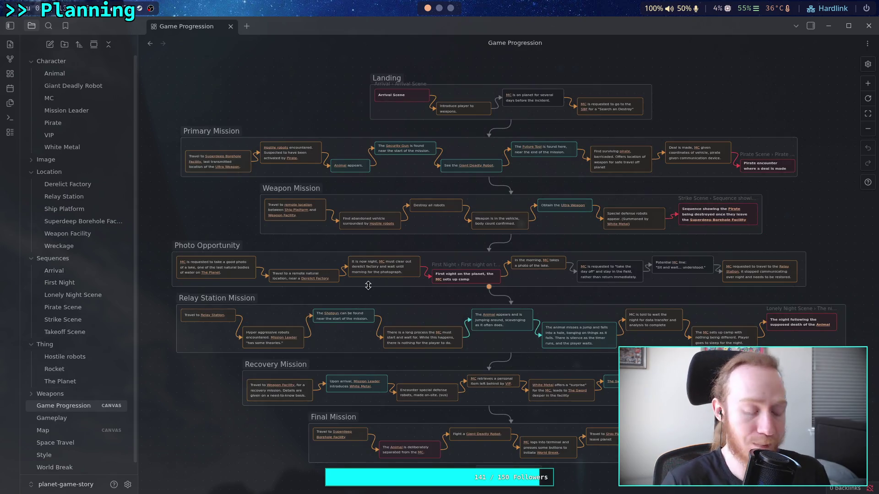
pyautogui.scroll(5, 425, 267)
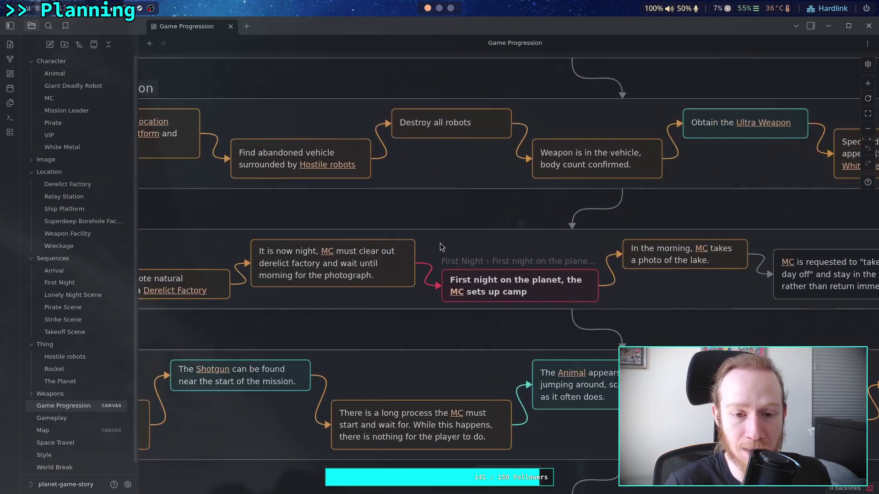
pyautogui.scroll(-2, 440, 243)
pyautogui.moveTo(389, 242); pyautogui.dragTo(328, 416)
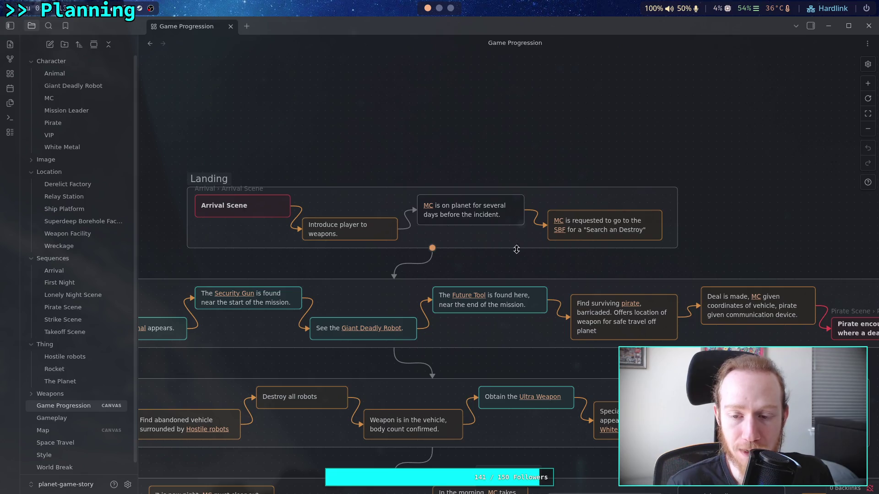
pyautogui.hscroll(-5, 379, 258)
pyautogui.scroll(-1, 378, 258)
pyautogui.hscroll(-3, 378, 258)
pyautogui.scroll(-1, 378, 257)
pyautogui.hscroll(3, 297, 238)
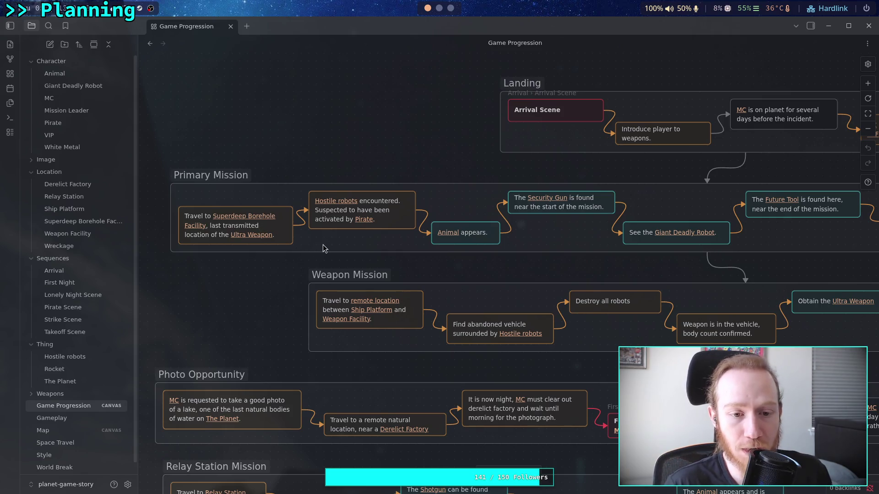
pyautogui.hscroll(1, 394, 265)
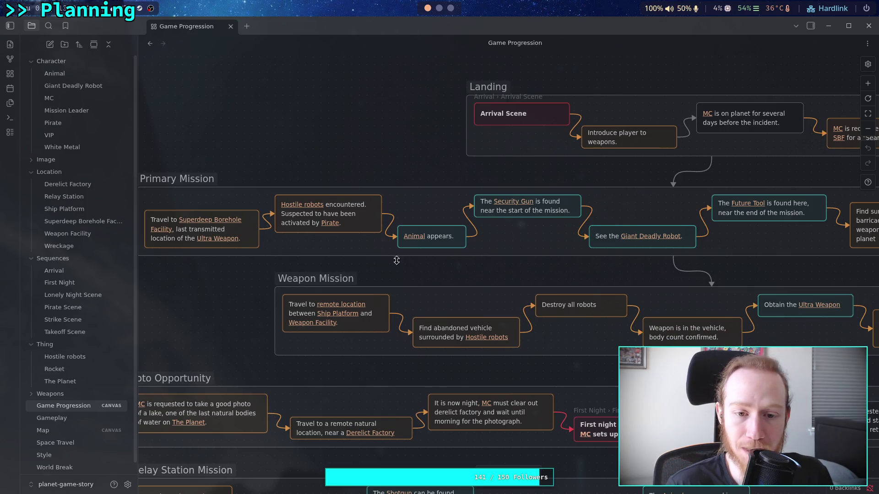
pyautogui.hscroll(3, 394, 263)
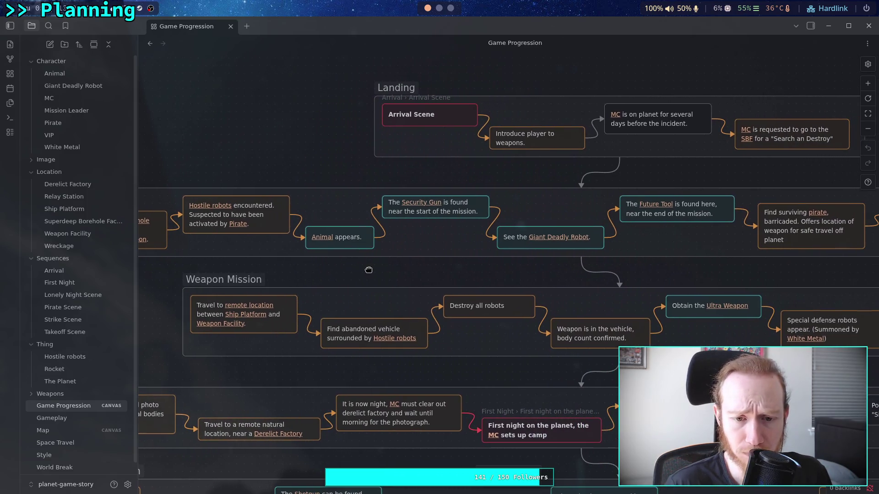
pyautogui.hscroll(2, 380, 273)
pyautogui.moveTo(381, 278); pyautogui.dragTo(341, 269)
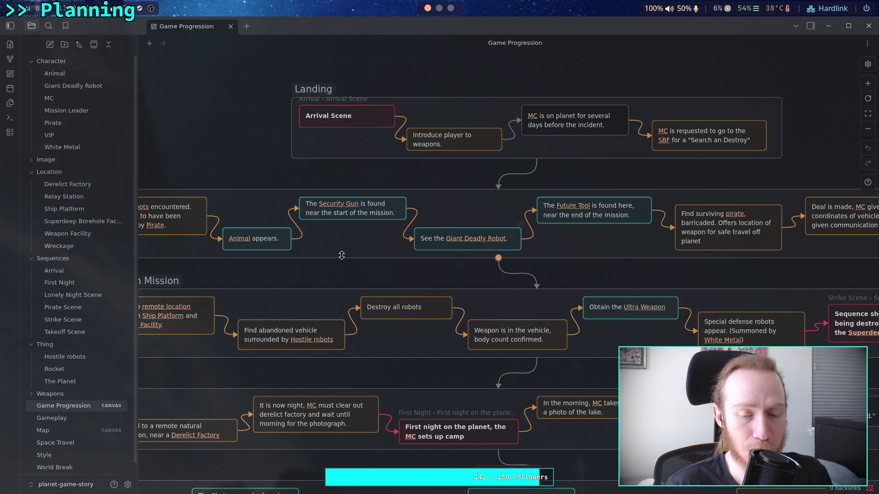
pyautogui.scroll(-4, 363, 264)
pyautogui.scroll(-4, 309, 99)
pyautogui.moveTo(297, 197); pyautogui.dragTo(245, 295)
pyautogui.hscroll(-6, 245, 295)
pyautogui.scroll(2, 246, 295)
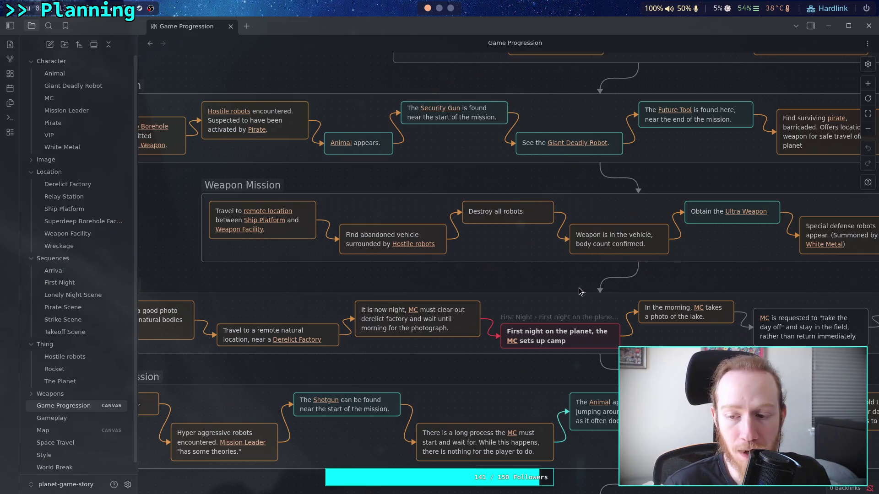
pyautogui.hscroll(5, 578, 287)
pyautogui.scroll(-1, 579, 288)
pyautogui.hscroll(1, 447, 261)
pyautogui.scroll(1, 447, 261)
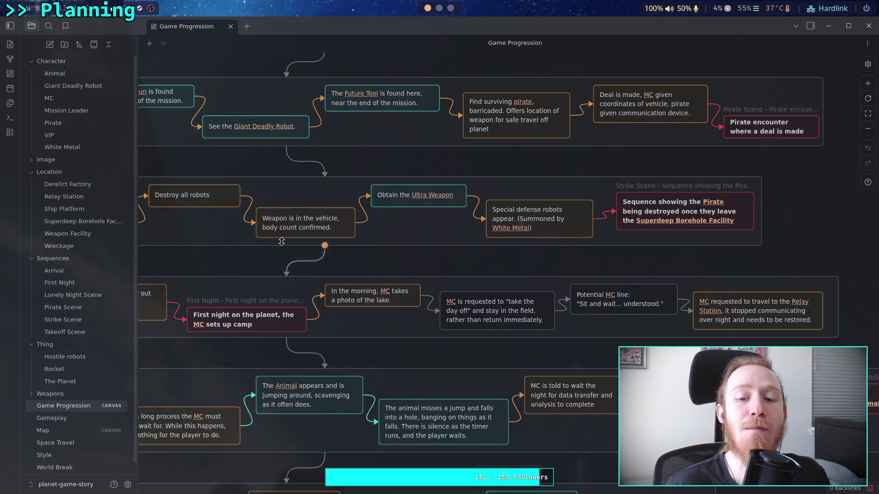
pyautogui.hscroll(4, 374, 273)
pyautogui.hscroll(5, 467, 259)
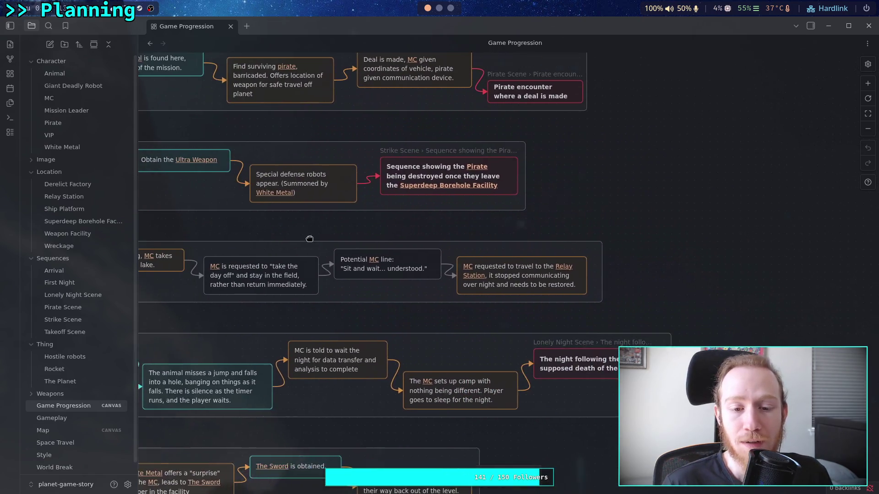
# Step: Widen the Photo Opportunity group rightward and shift its last three cards further right
pyautogui.moveTo(594, 283); pyautogui.dragTo(726, 280)
pyautogui.moveTo(605, 253)
pyautogui.mouseDown()
pyautogui.moveTo(195, 296)
pyautogui.moveTo(355, 279)
pyautogui.mouseUp()
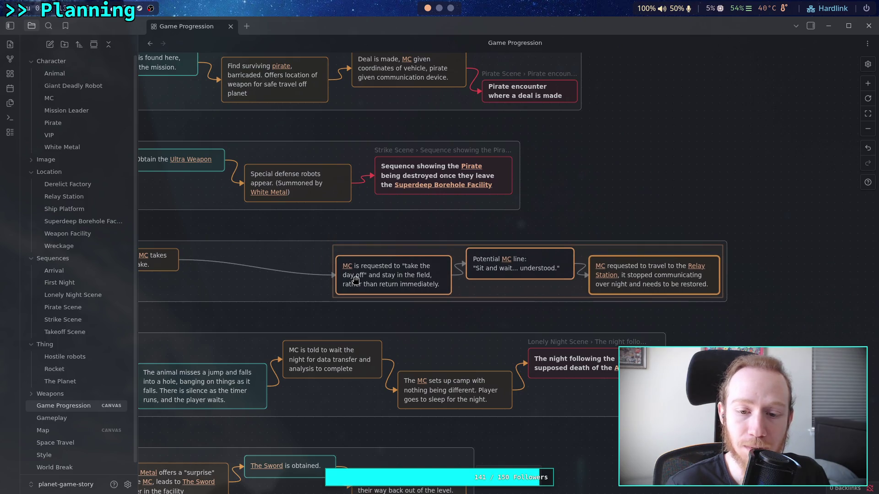
pyautogui.click(636, 187)
# Step: Add a card saying the [[Animal]] is in the [[MC]]'s shot, so a second photo is taken
pyautogui.doubleClick(641, 176)
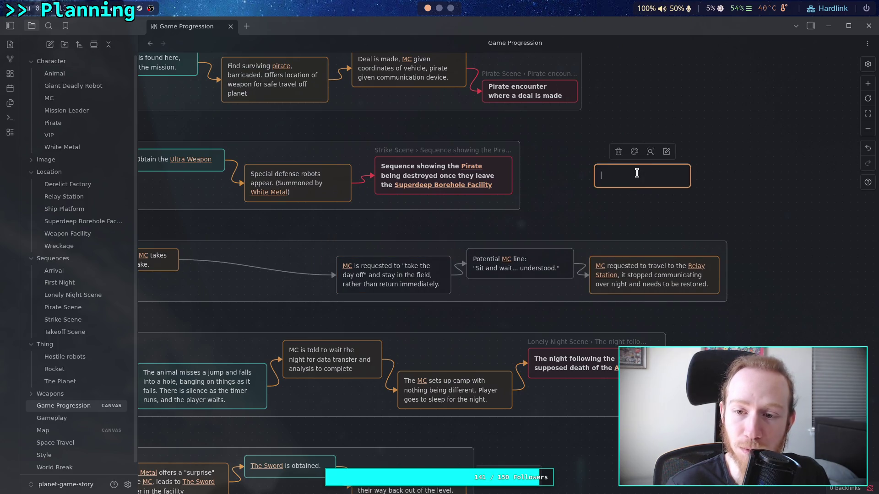
pyautogui.click(634, 152)
pyautogui.click(625, 172)
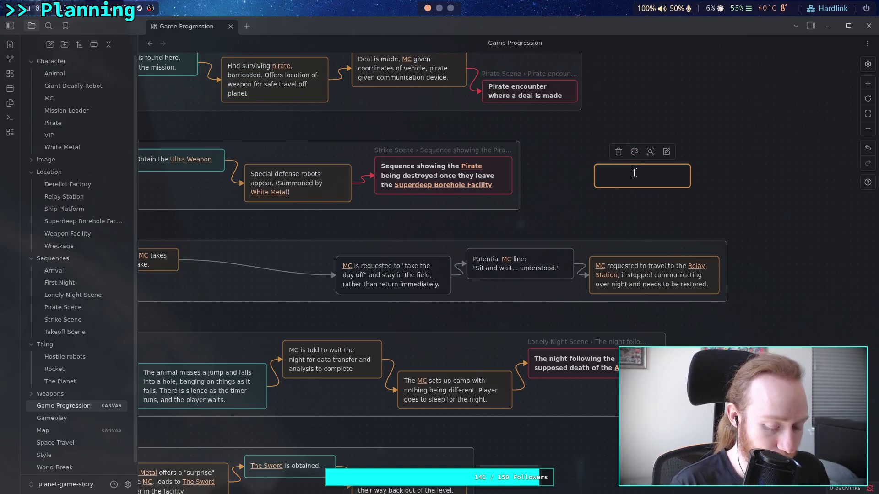
pyautogui.write('The')
pyautogui.press('BackSpace')
pyautogui.press('BackSpace')
pyautogui.press('BackSpace')
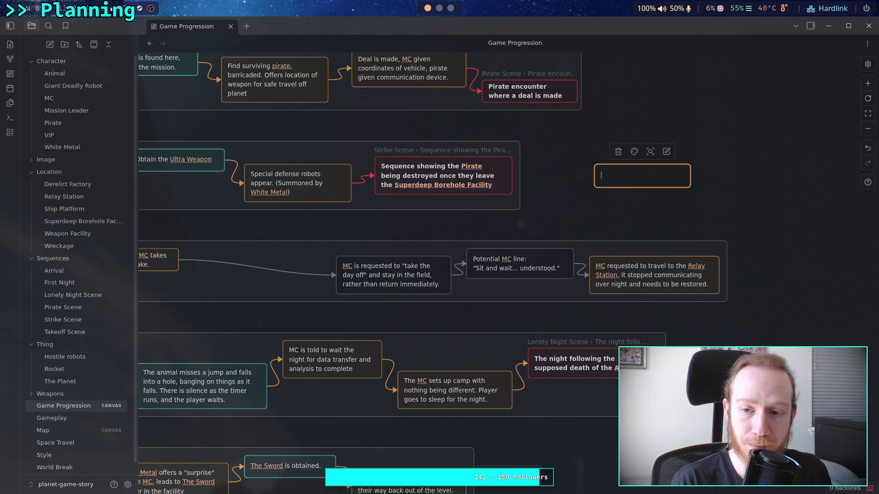
pyautogui.write('The')
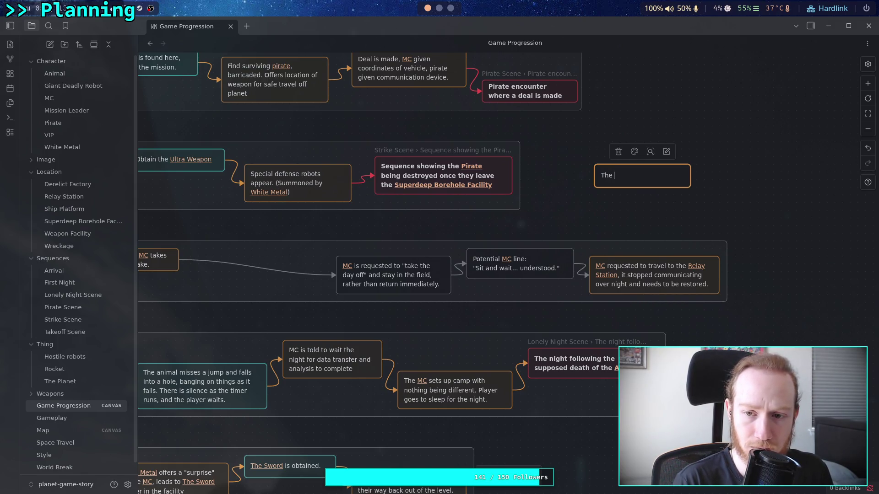
pyautogui.press('BackSpace')
pyautogui.press('BackSpace')
pyautogui.write('[[Ans')
pyautogui.press('BackSpace')
pyautogui.press('Return')
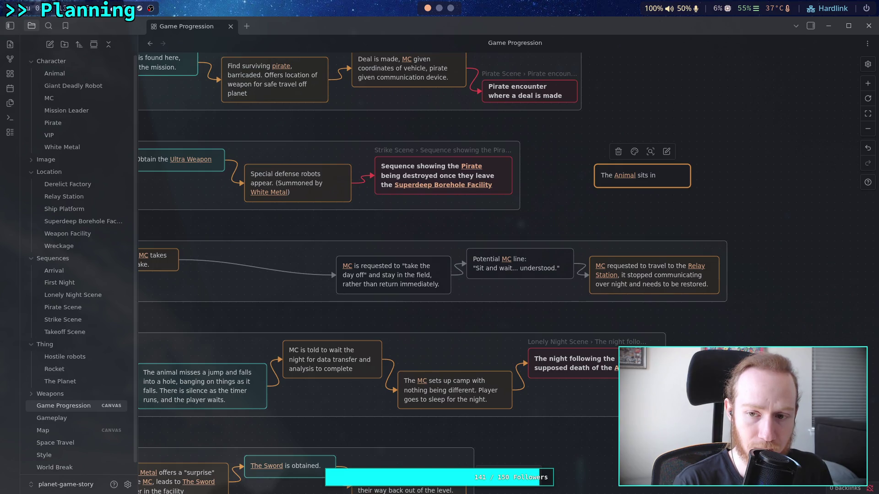
pyautogui.write('of')
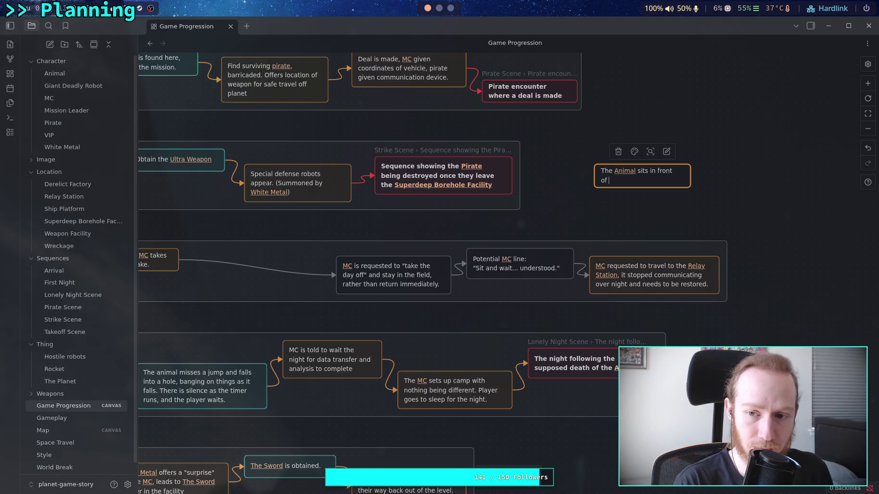
pyautogui.write('[[MC')
pyautogui.press('Return')
pyautogui.write('.')
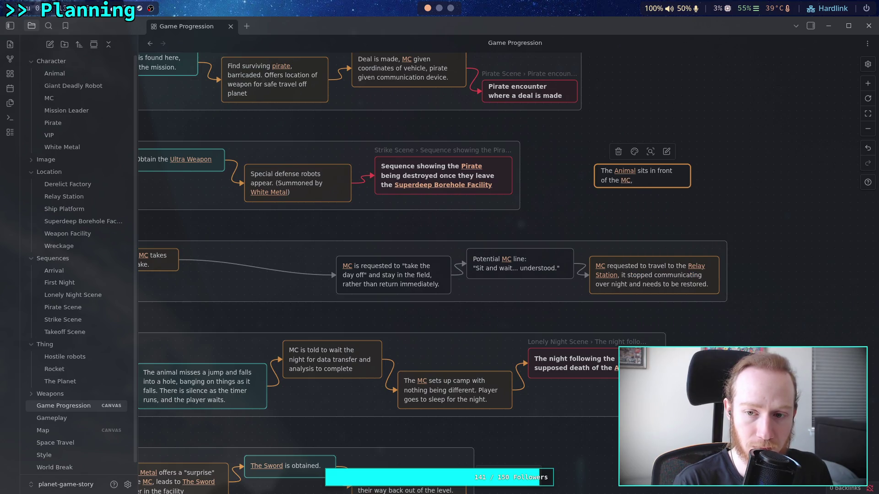
pyautogui.write('being in')
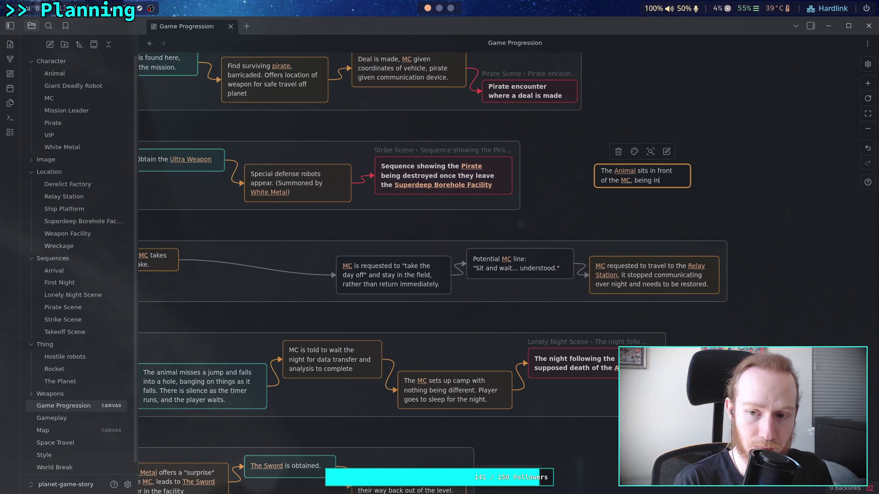
pyautogui.write(' the shot. ')
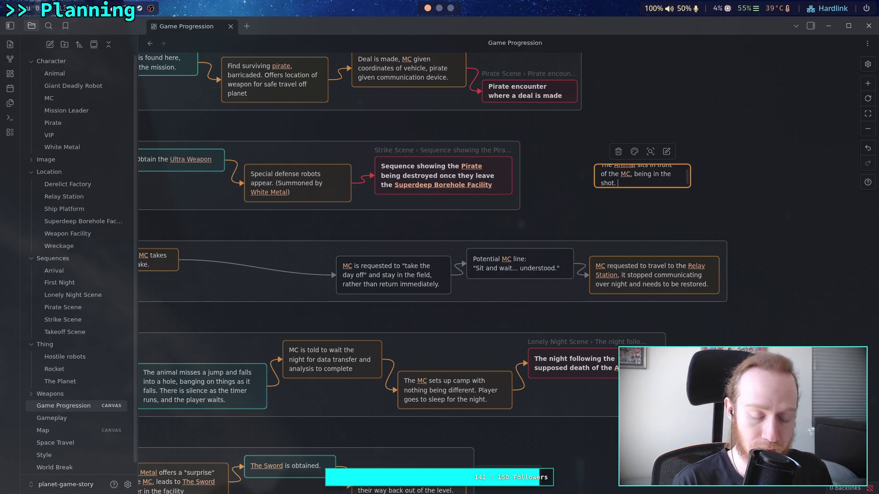
pyautogui.write('Take')
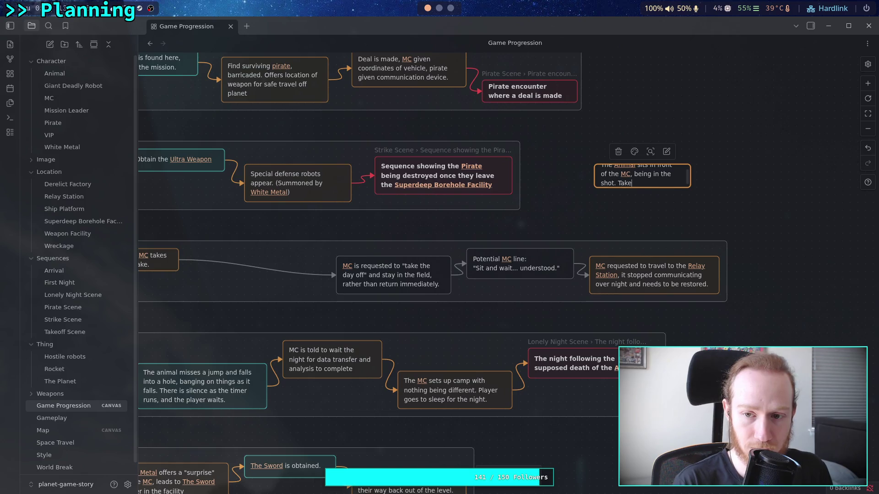
pyautogui.write(' a secondphoto ')
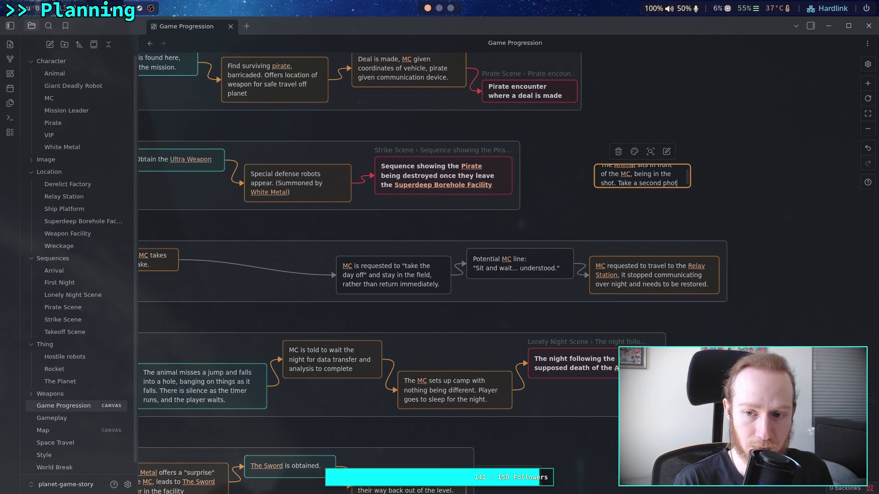
pyautogui.write('the animal.')
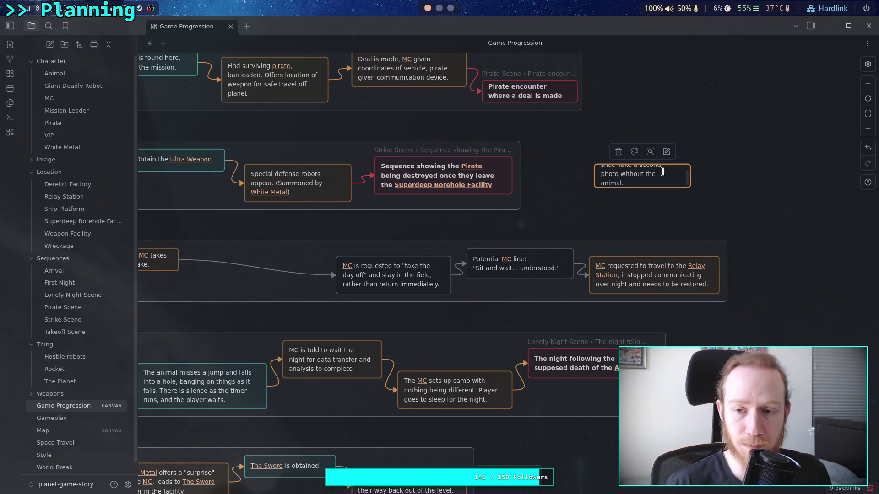
pyautogui.moveTo(687, 185); pyautogui.dragTo(692, 192)
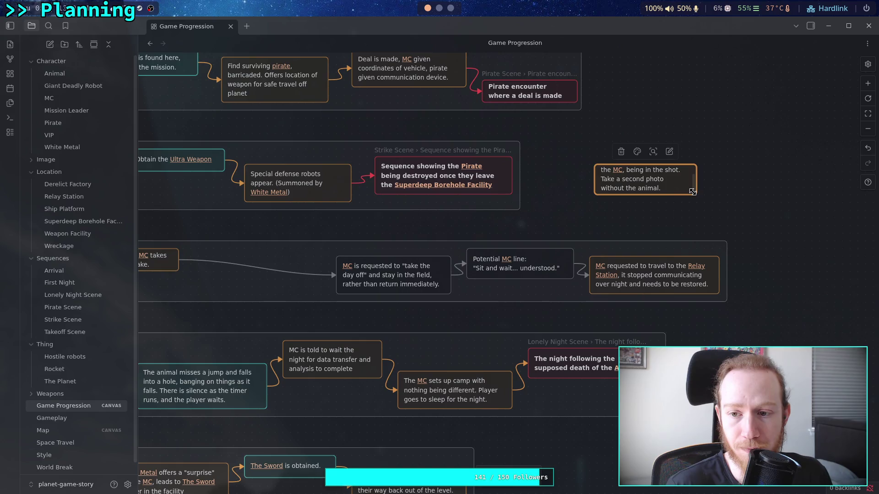
# Step: Widen the Animal card and link the lake-photo card to it and onward with orange arrows
pyautogui.moveTo(595, 165)
pyautogui.mouseDown()
pyautogui.moveTo(563, 163)
pyautogui.moveTo(571, 157)
pyautogui.mouseUp()
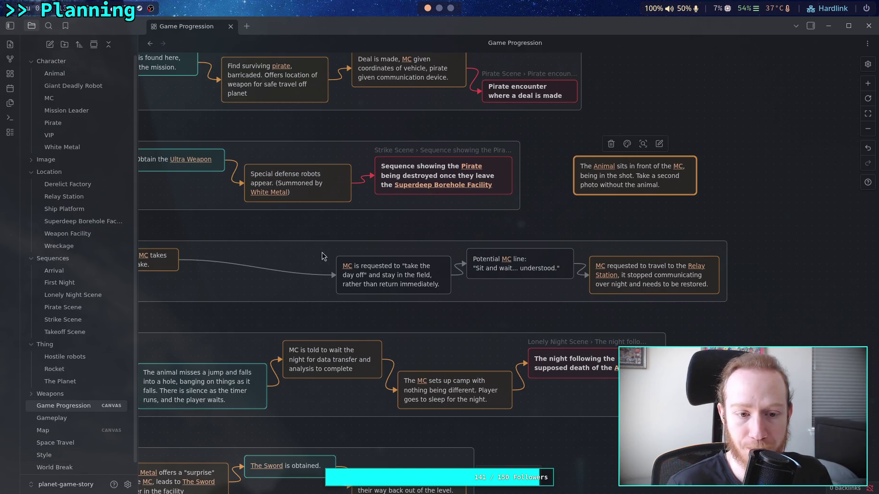
pyautogui.moveTo(179, 261)
pyautogui.mouseDown()
pyautogui.moveTo(686, 210)
pyautogui.moveTo(698, 186)
pyautogui.mouseUp()
pyautogui.moveTo(178, 261)
pyautogui.mouseDown()
pyautogui.moveTo(588, 183)
pyautogui.moveTo(577, 180)
pyautogui.mouseUp()
pyautogui.click(360, 163)
pyautogui.click(356, 183)
# Step: Move the Animal card into the photo row, aligning the day-off, Potential MC line and Relay Station cards
pyautogui.moveTo(631, 184)
pyautogui.mouseDown()
pyautogui.moveTo(475, 212)
pyautogui.moveTo(255, 283)
pyautogui.mouseUp()
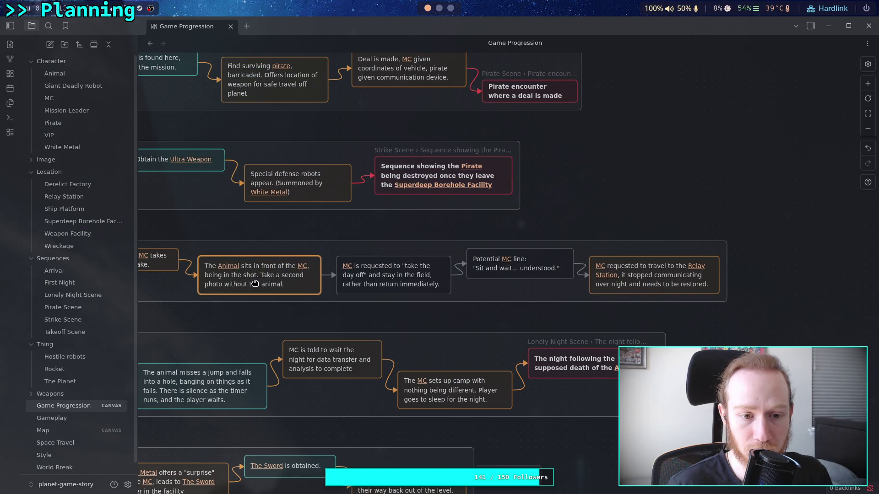
pyautogui.moveTo(400, 279); pyautogui.dragTo(400, 271)
pyautogui.moveTo(516, 263); pyautogui.dragTo(517, 279)
pyautogui.moveTo(622, 277); pyautogui.dragTo(621, 262)
pyautogui.click(418, 230)
# Step: Nudge the Photo Opportunity group left to sit under the Weapon Mission row
pyautogui.hscroll(-5, 435, 231)
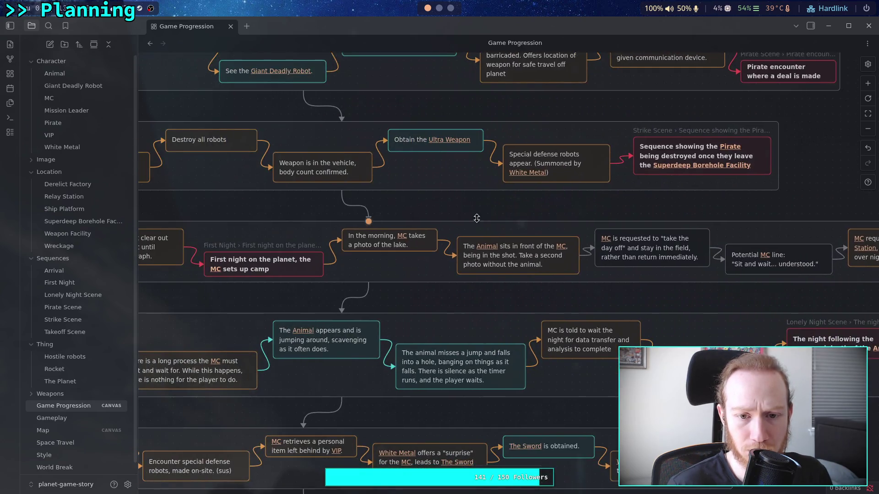
pyautogui.moveTo(455, 235); pyautogui.dragTo(393, 234)
pyautogui.hscroll(6, 392, 234)
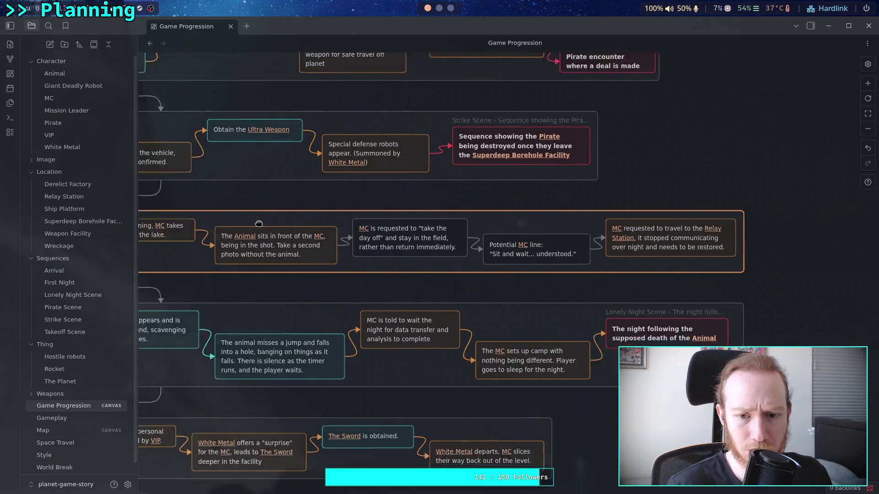
pyautogui.hscroll(-6, 552, 251)
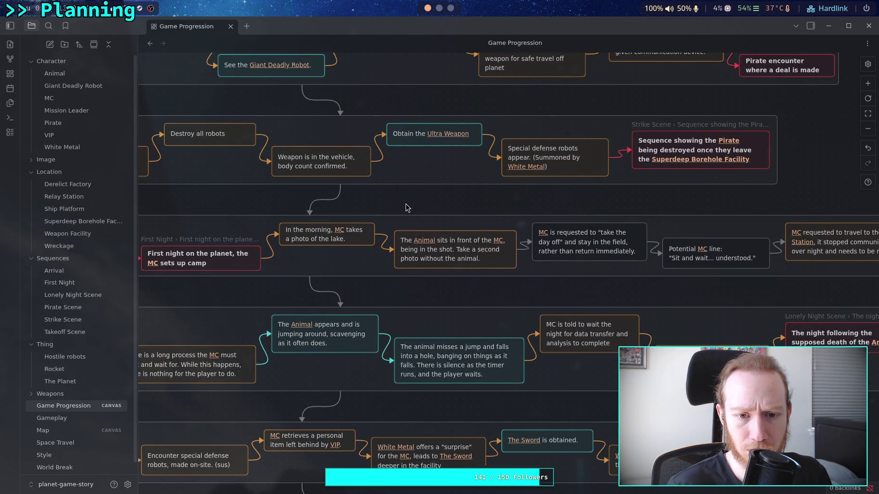
pyautogui.click(417, 193)
# Step: Pan across the mission rows, checking the Pirate encounter, Strike Scene and Superdeep Borehole Facility cards
pyautogui.scroll(3, 435, 204)
pyautogui.scroll(3, 333, 222)
pyautogui.hscroll(-4, 333, 222)
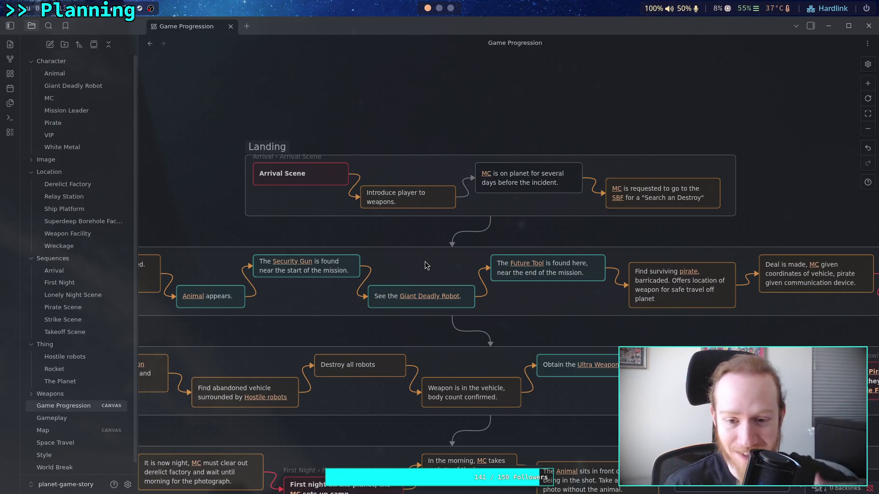
pyautogui.hscroll(-3, 458, 258)
pyautogui.scroll(-1, 458, 259)
pyautogui.moveTo(461, 290); pyautogui.dragTo(413, 256)
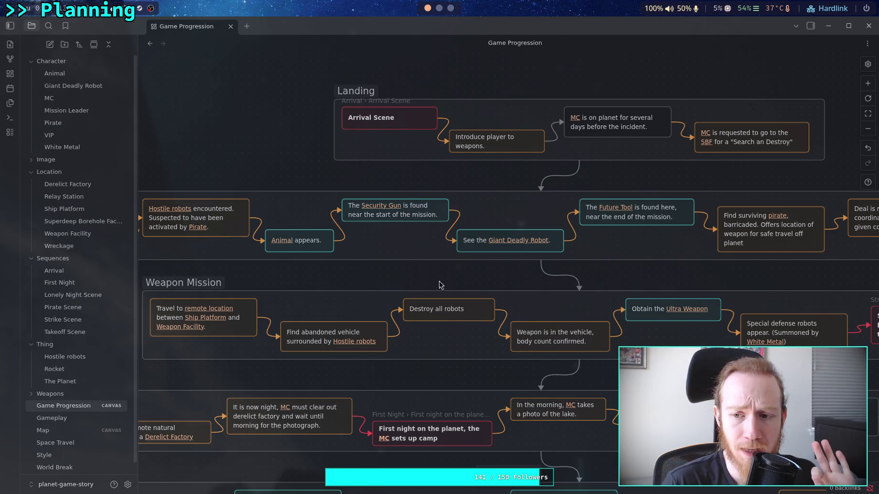
pyautogui.moveTo(417, 271)
pyautogui.mouseDown()
pyautogui.moveTo(304, 261)
pyautogui.moveTo(354, 270)
pyautogui.moveTo(274, 270)
pyautogui.mouseUp()
pyautogui.moveTo(512, 279); pyautogui.dragTo(461, 279)
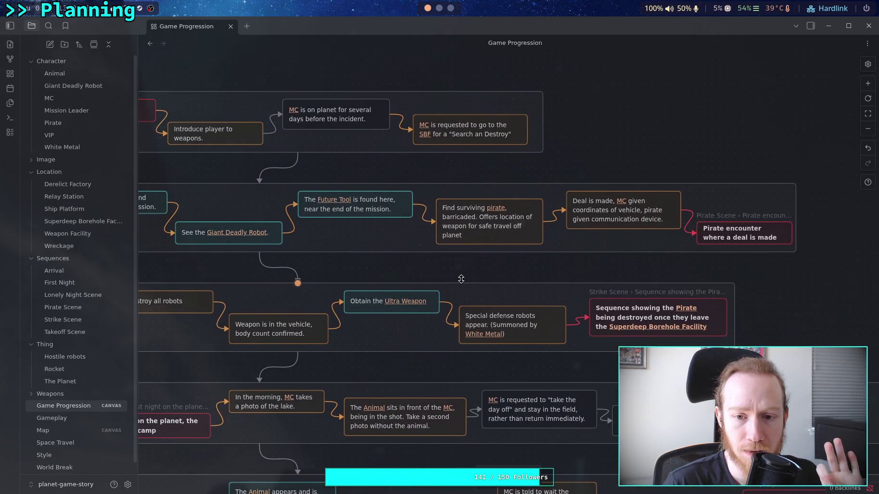
pyautogui.hscroll(-10, 461, 278)
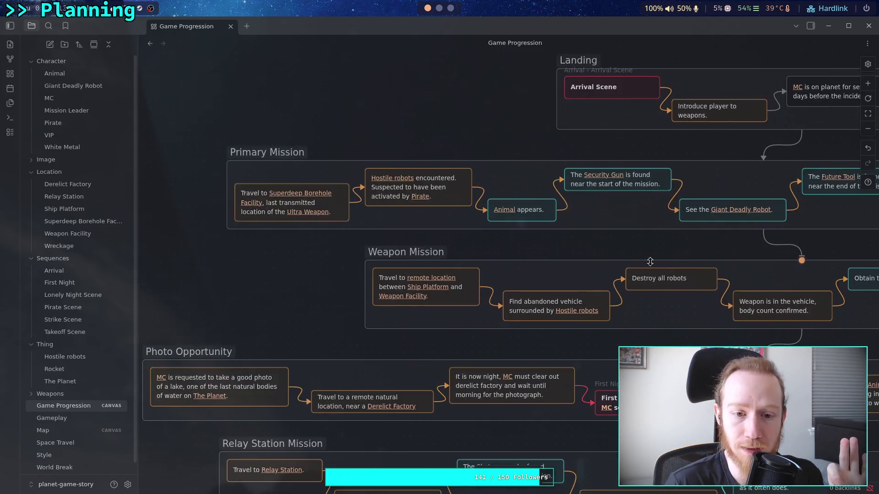
pyautogui.hscroll(10, 501, 260)
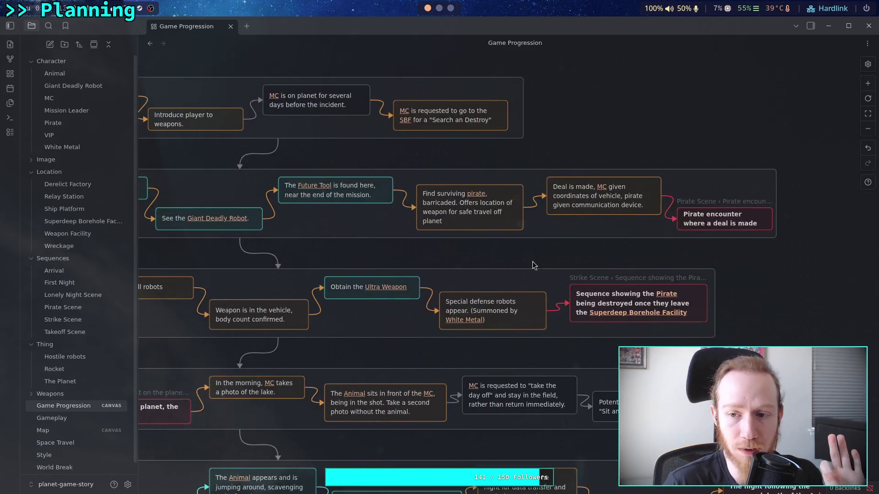
pyautogui.hscroll(2, 488, 267)
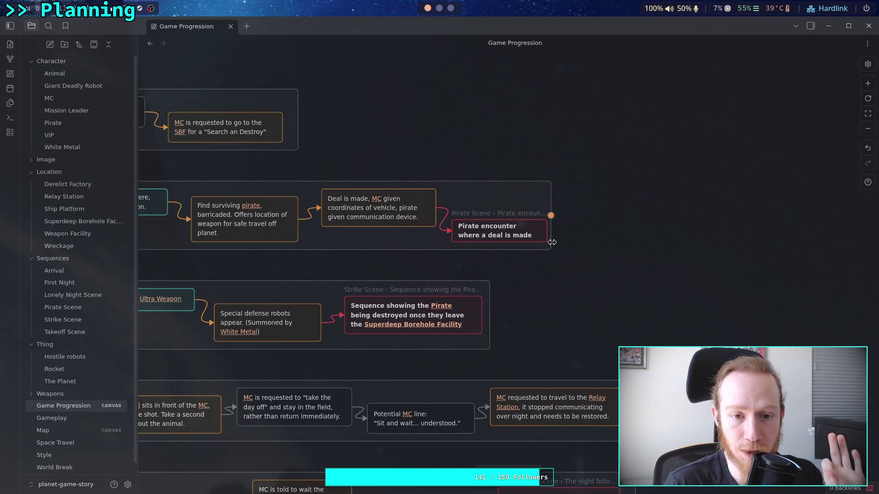
pyautogui.hscroll(-6, 405, 264)
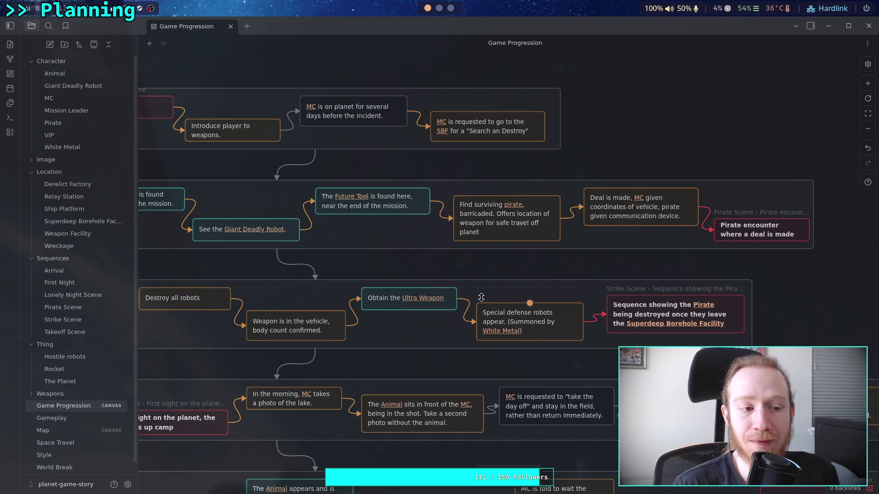
pyautogui.moveTo(409, 288); pyautogui.dragTo(311, 295)
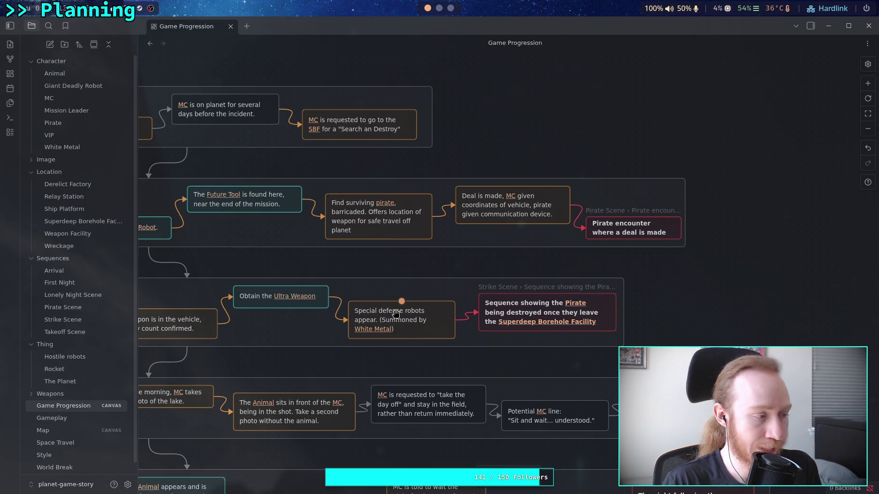
pyautogui.hscroll(5, 411, 226)
pyautogui.click(412, 226)
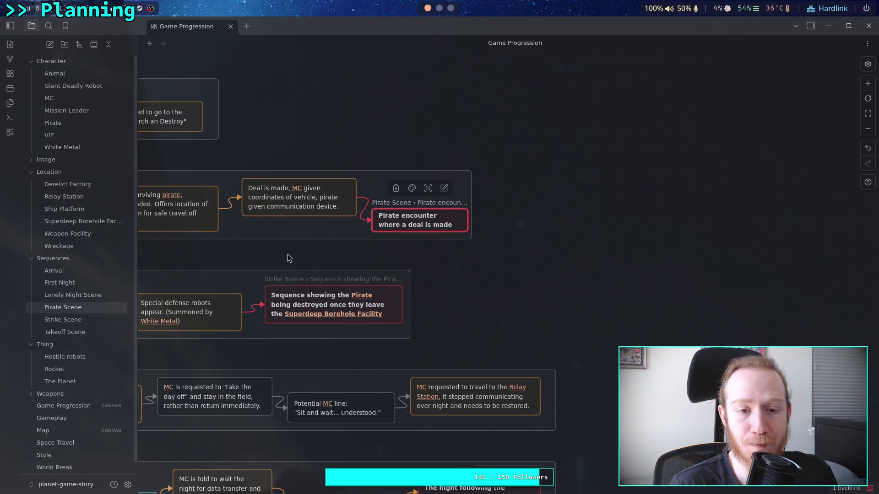
pyautogui.hscroll(-15, 288, 257)
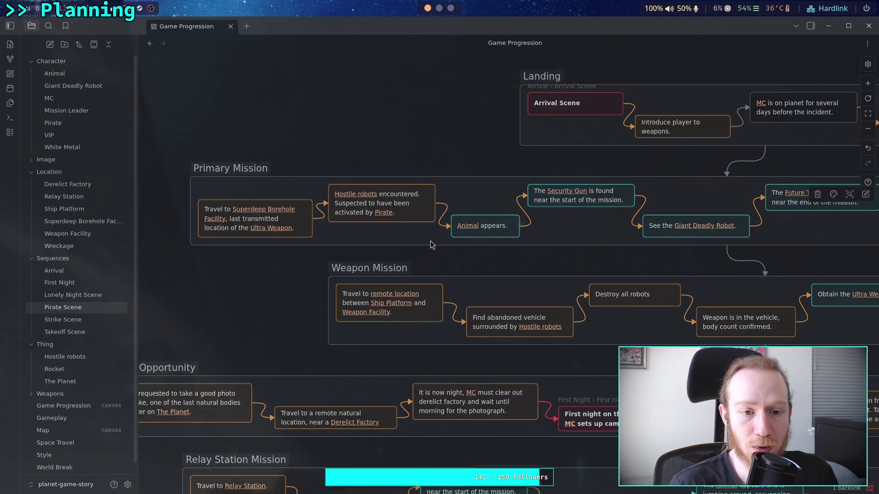
pyautogui.click(298, 223)
pyautogui.click(258, 289)
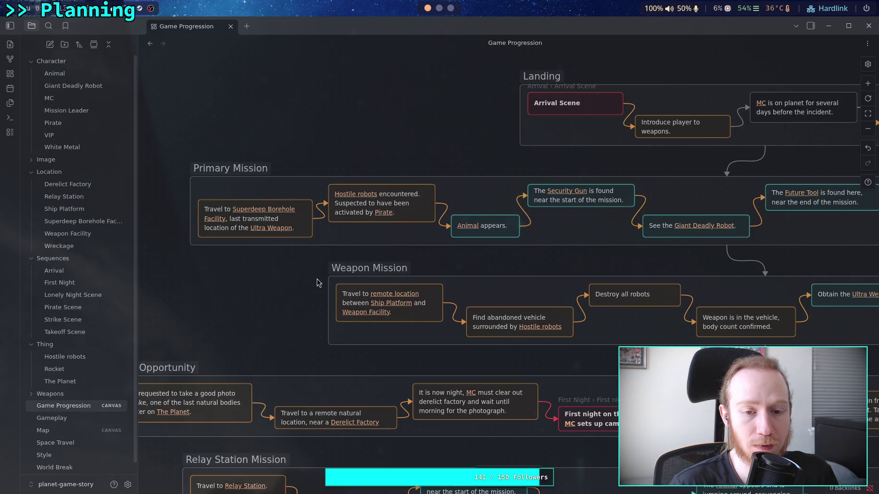
pyautogui.scroll(-7, 304, 286)
pyautogui.hscroll(14, 196, 243)
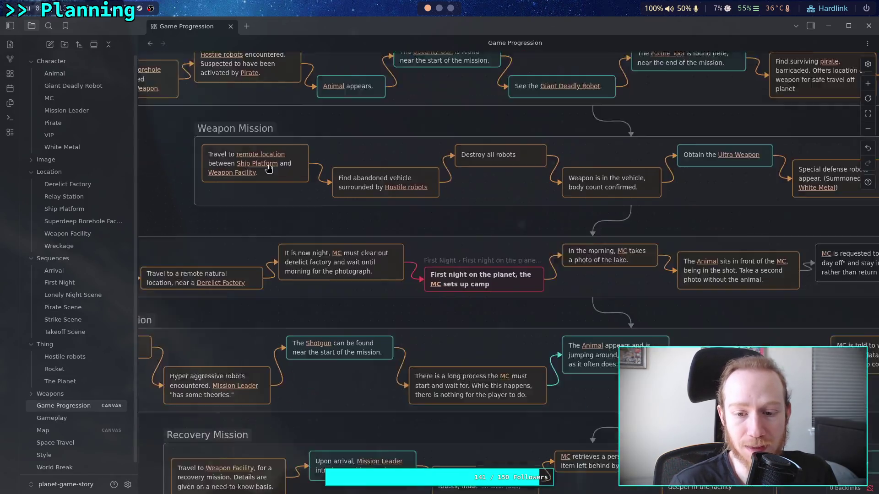
pyautogui.scroll(3, 367, 259)
pyautogui.hscroll(5, 366, 259)
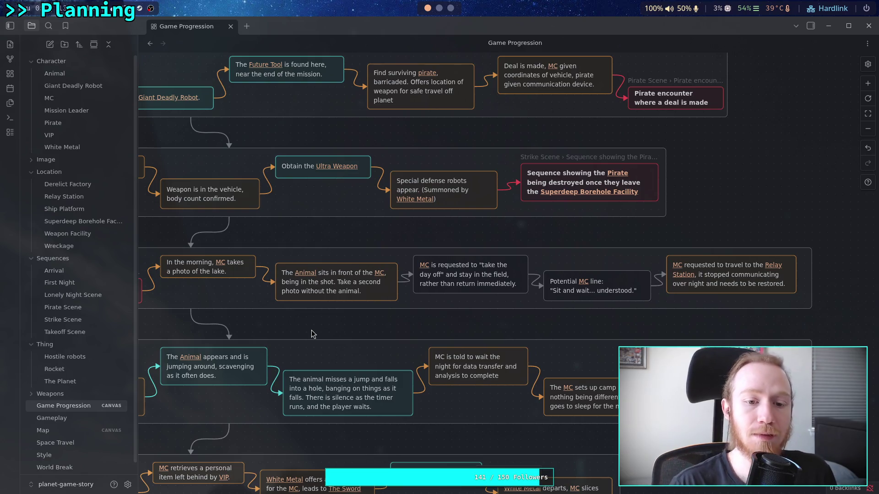
pyautogui.scroll(3, 256, 233)
pyautogui.hscroll(-10, 257, 233)
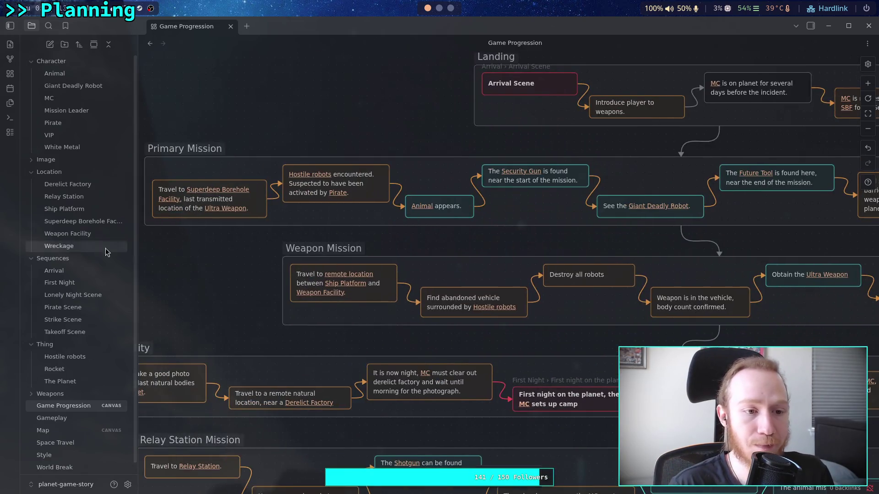
# Step: Fold up the Character and Location folders in the file explorer sidebar
pyautogui.click(46, 61)
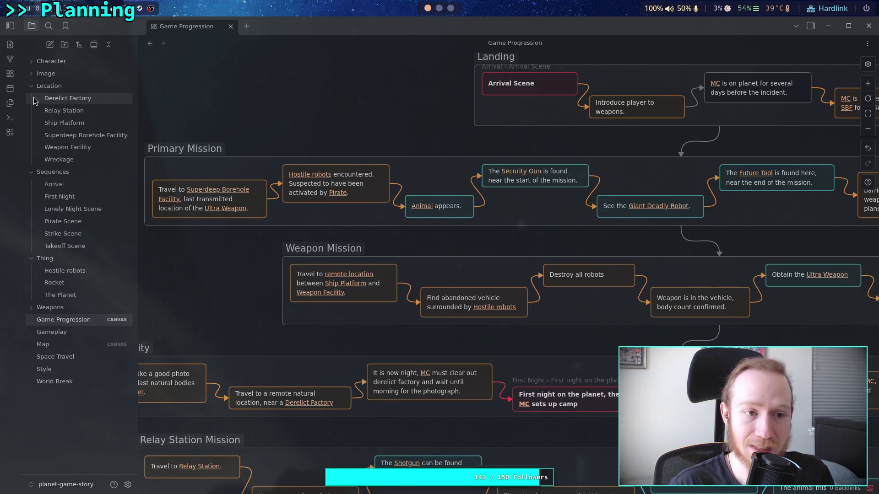
pyautogui.click(35, 87)
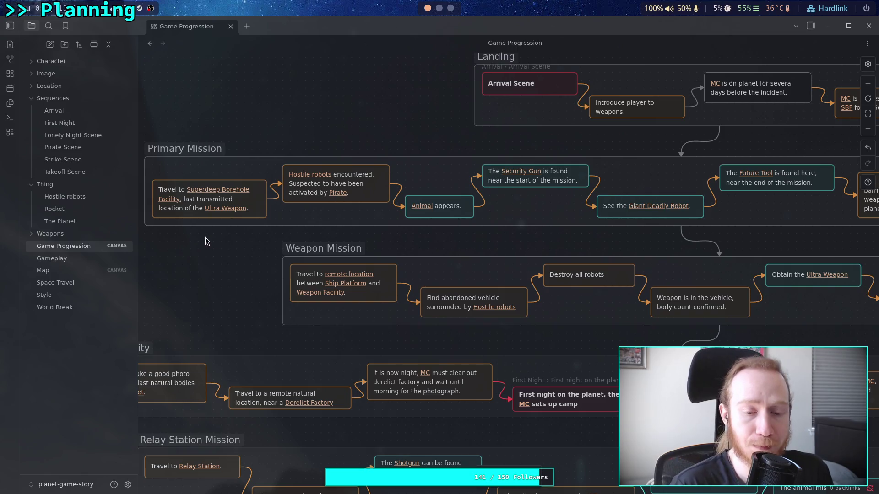
pyautogui.scroll(5, 311, 256)
pyautogui.hscroll(-2, 359, 251)
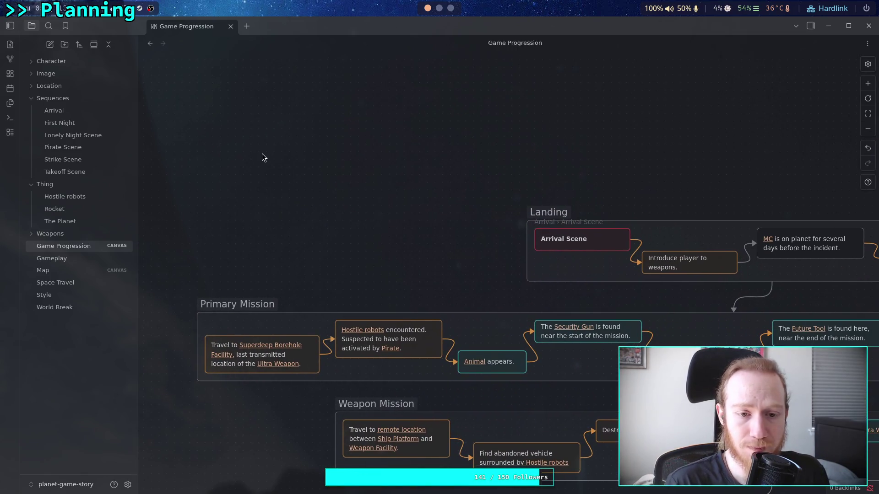
# Step: Create an empty card above the groups, enlarge it and drag it far to the right
pyautogui.doubleClick(300, 155)
pyautogui.moveTo(355, 172); pyautogui.dragTo(404, 221)
pyautogui.moveTo(429, 187); pyautogui.dragTo(309, 164)
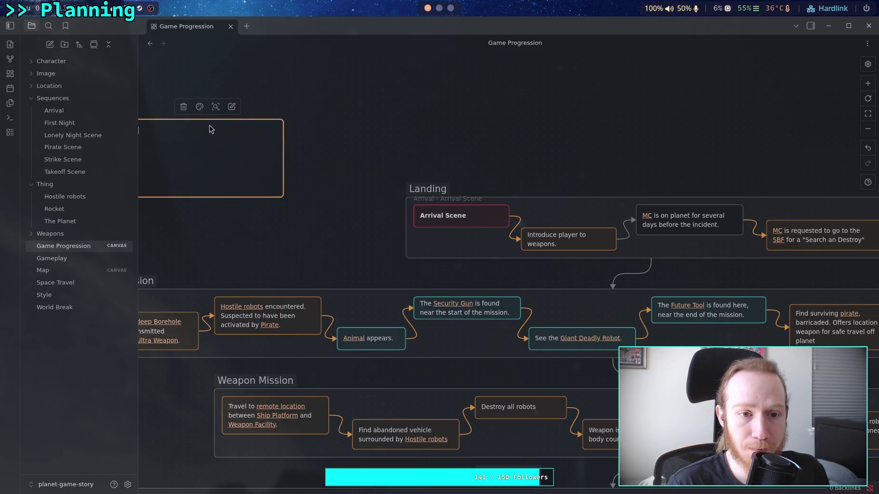
pyautogui.click(319, 149)
pyautogui.moveTo(190, 123); pyautogui.dragTo(687, 146)
pyautogui.moveTo(420, 114); pyautogui.dragTo(161, 114)
pyautogui.moveTo(377, 166); pyautogui.dragTo(709, 167)
pyautogui.moveTo(428, 146)
pyautogui.mouseDown()
pyautogui.moveTo(298, 151)
pyautogui.moveTo(487, 153)
pyautogui.mouseUp()
# Step: Pan from the Landing group back to the stray empty card and delete it
pyautogui.hscroll(-5, 402, 164)
pyautogui.scroll(-2, 451, 212)
pyautogui.hscroll(3, 451, 212)
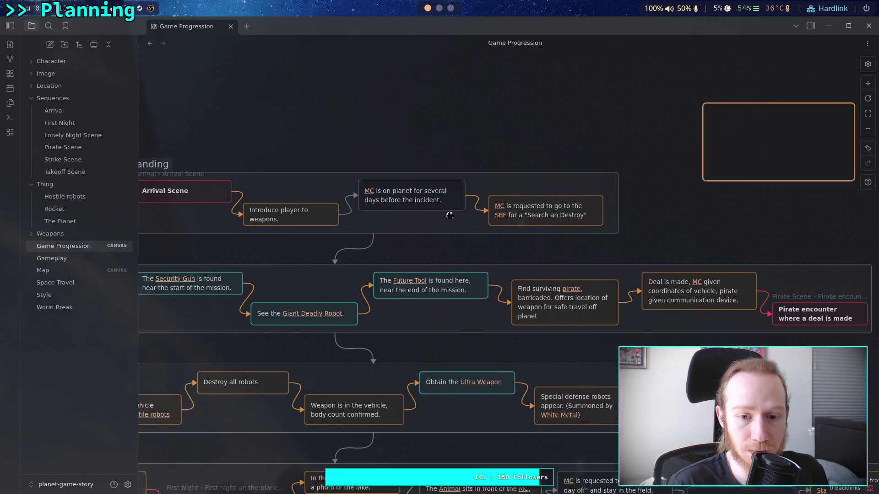
pyautogui.hscroll(-5, 521, 206)
pyautogui.hscroll(4, 449, 236)
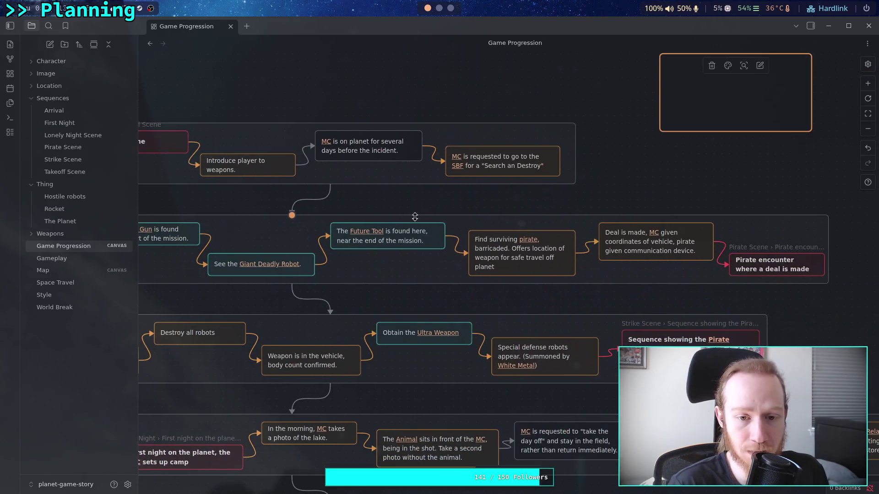
pyautogui.scroll(-1, 461, 216)
pyautogui.hscroll(-2, 460, 217)
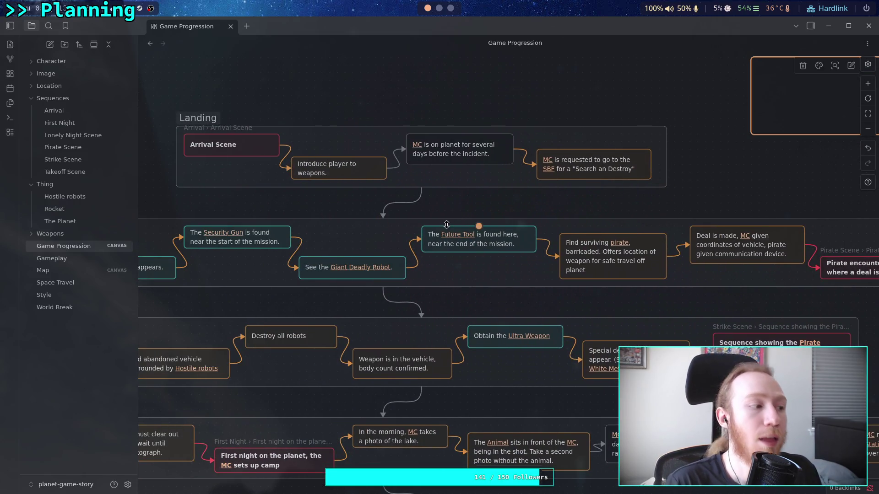
pyautogui.moveTo(443, 214); pyautogui.dragTo(508, 218)
pyautogui.hscroll(-2, 508, 219)
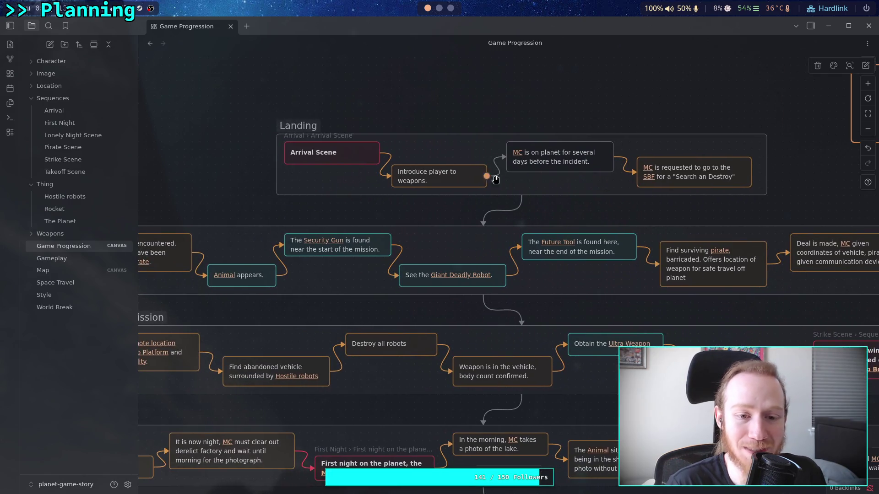
pyautogui.hscroll(-10, 488, 177)
pyautogui.scroll(-4, 487, 178)
pyautogui.hscroll(9, 501, 215)
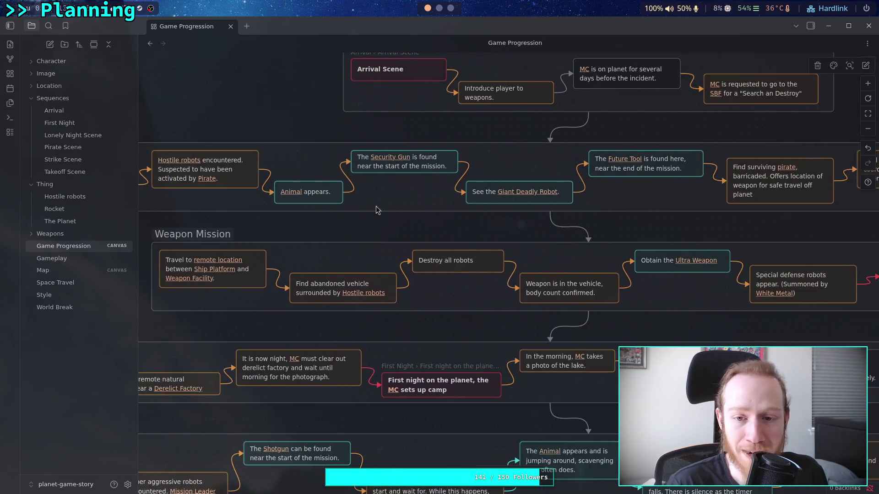
pyautogui.hscroll(2, 522, 217)
pyautogui.moveTo(522, 217); pyautogui.dragTo(358, 231)
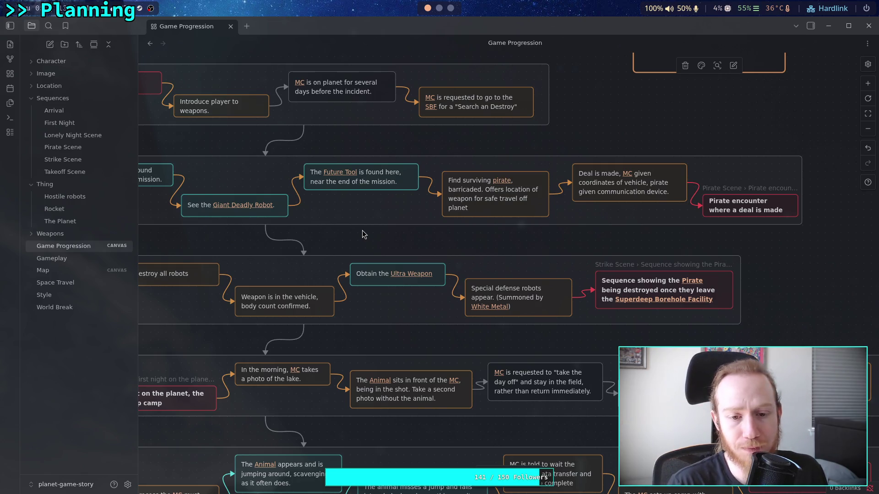
pyautogui.hscroll(-5, 525, 260)
pyautogui.scroll(2, 526, 260)
pyautogui.hscroll(5, 525, 260)
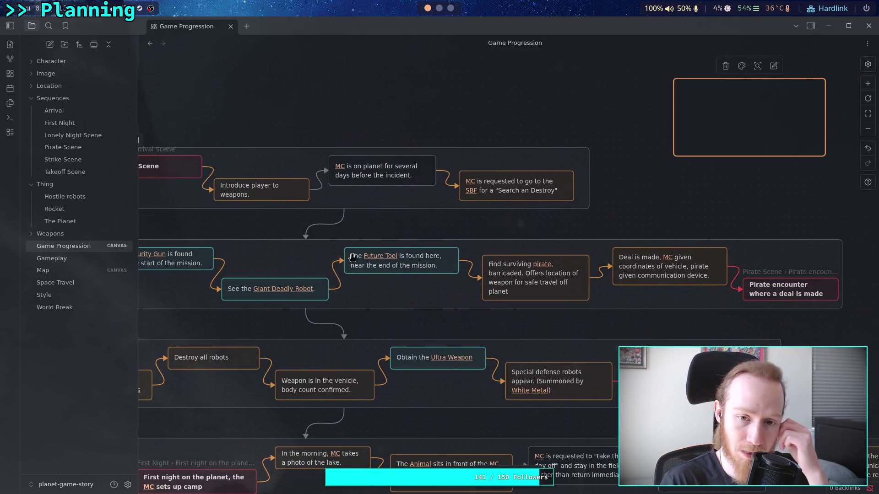
pyautogui.hscroll(4, 469, 188)
pyautogui.scroll(1, 469, 188)
pyautogui.hscroll(1, 469, 188)
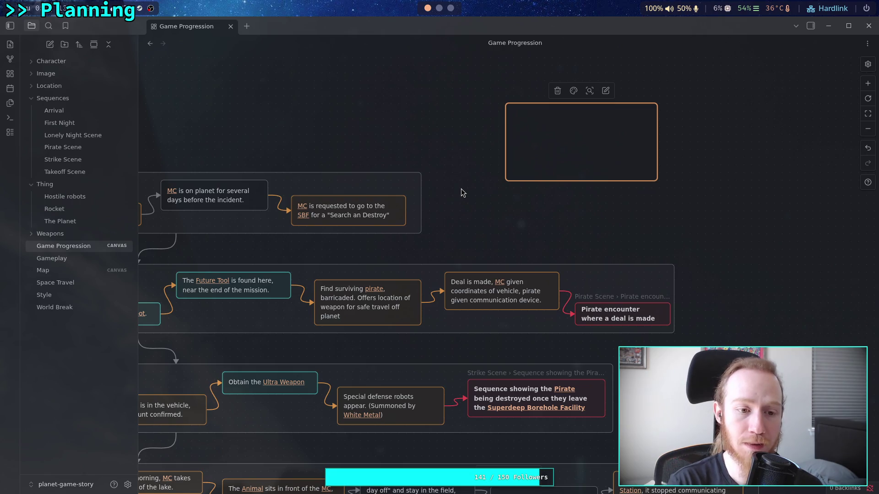
pyautogui.hscroll(3, 539, 190)
pyautogui.scroll(1, 539, 190)
pyautogui.doubleClick(480, 158)
pyautogui.press('Escape')
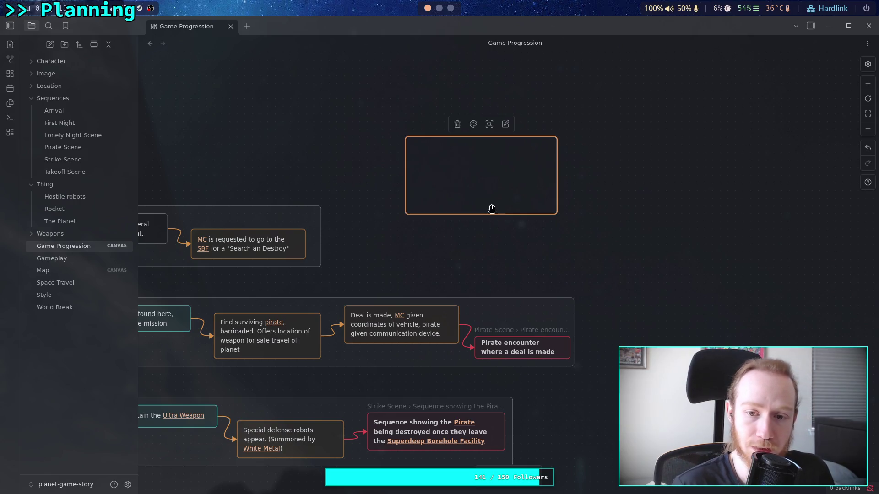
pyautogui.press('Delete')
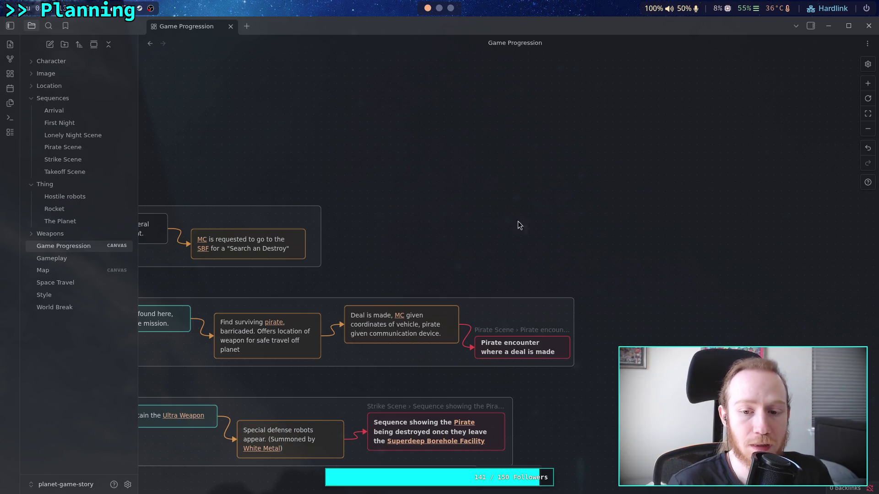
pyautogui.scroll(-3, 465, 165)
pyautogui.hscroll(-15, 465, 165)
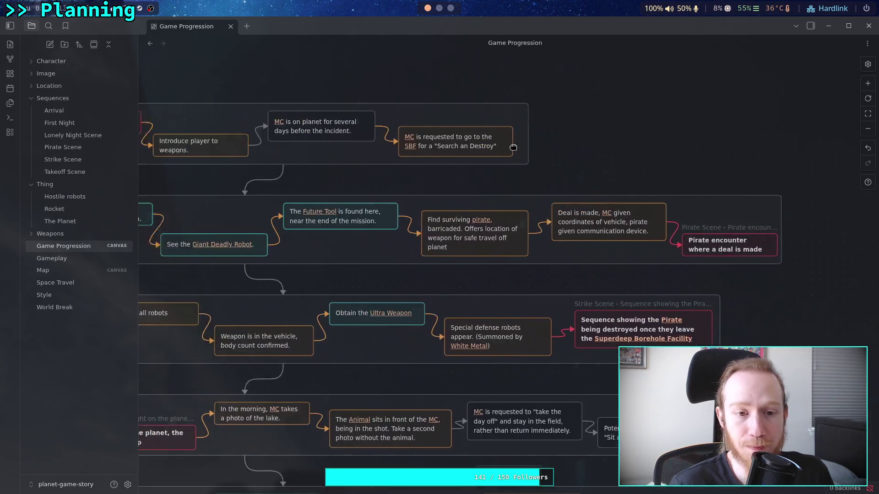
pyautogui.hscroll(10, 595, 152)
pyautogui.hscroll(-10, 595, 152)
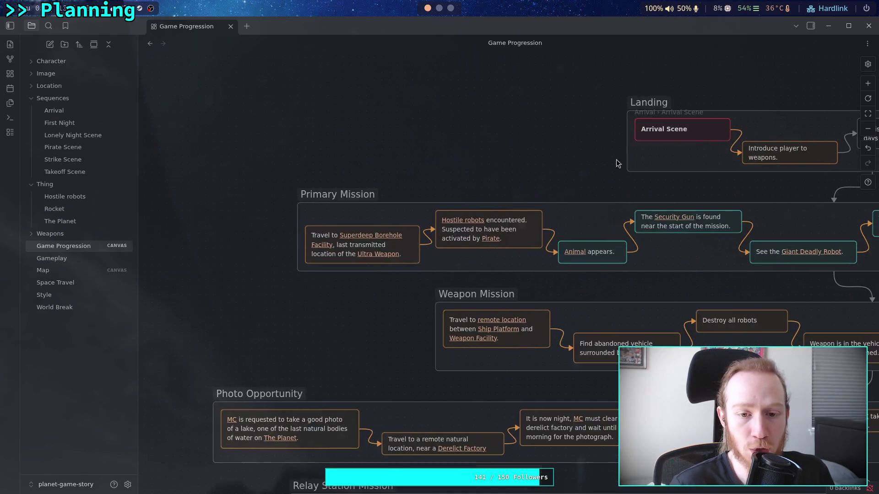
pyautogui.moveTo(514, 134); pyautogui.dragTo(402, 132)
pyautogui.hscroll(10, 402, 132)
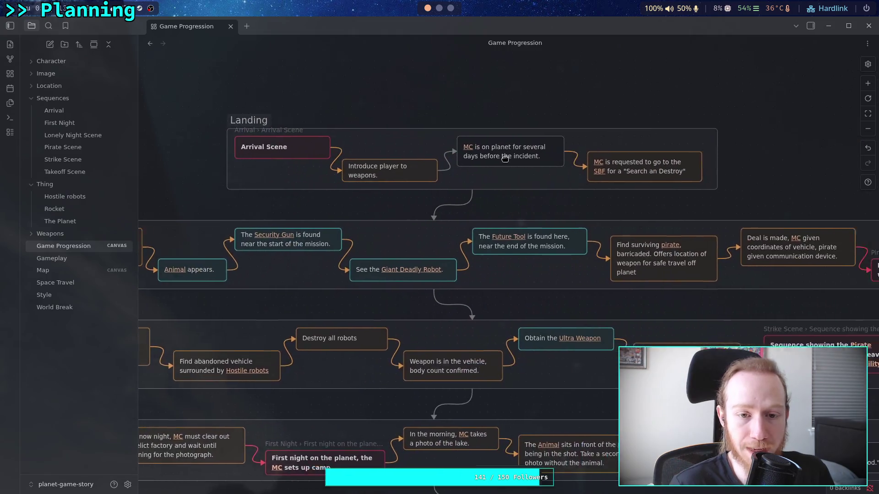
pyautogui.hscroll(-5, 594, 151)
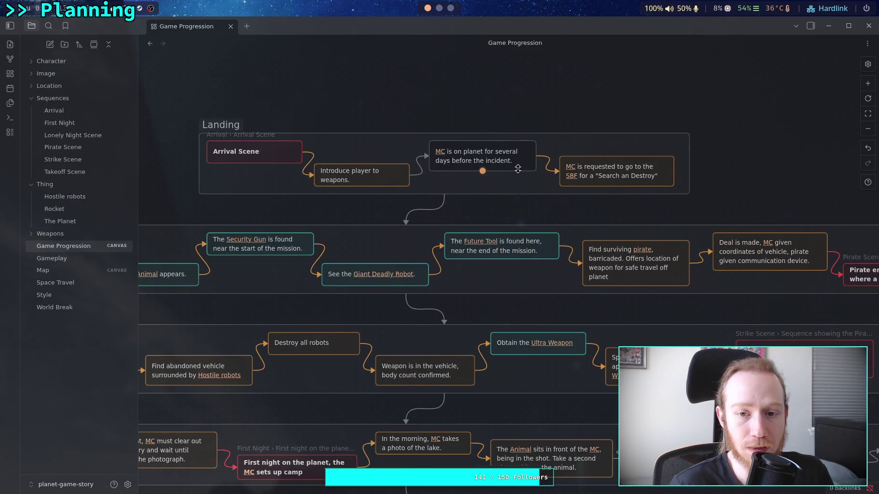
pyautogui.hscroll(4, 613, 158)
pyautogui.doubleClick(613, 158)
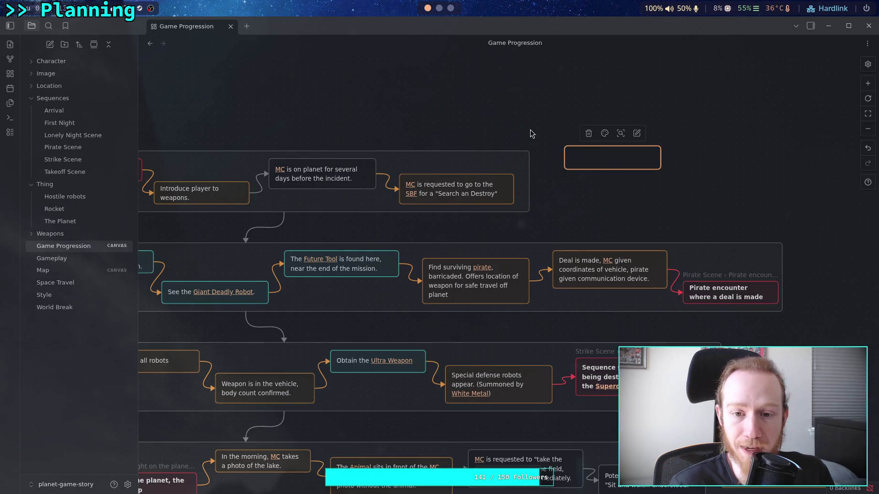
pyautogui.moveTo(530, 130); pyautogui.dragTo(452, 132)
pyautogui.moveTo(584, 174); pyautogui.dragTo(598, 192)
pyautogui.moveTo(488, 148); pyautogui.dragTo(485, 146)
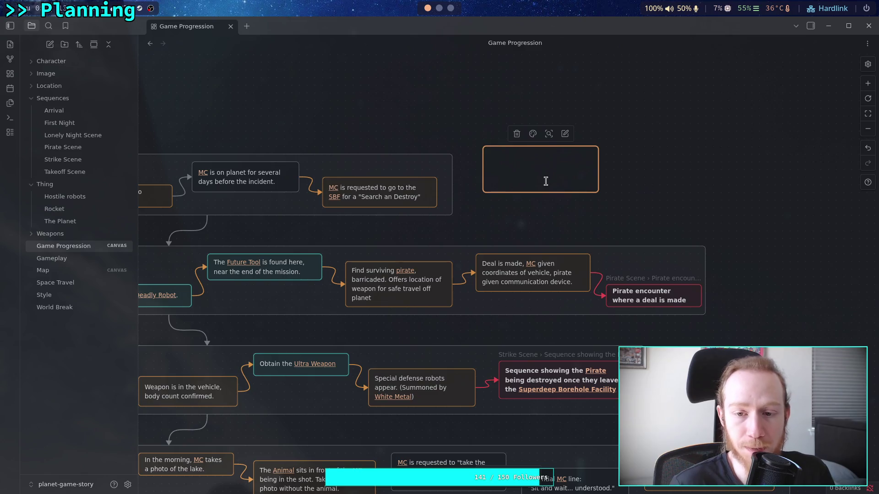
pyautogui.moveTo(599, 192); pyautogui.dragTo(614, 215)
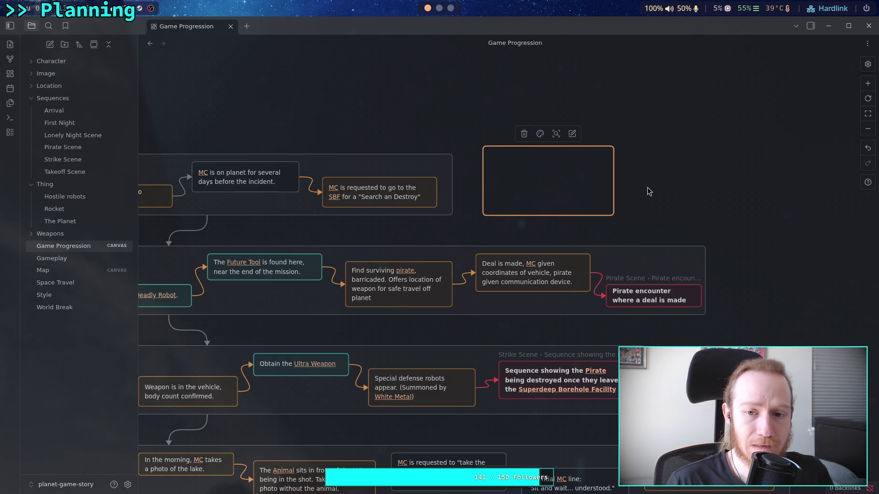
pyautogui.press('Delete')
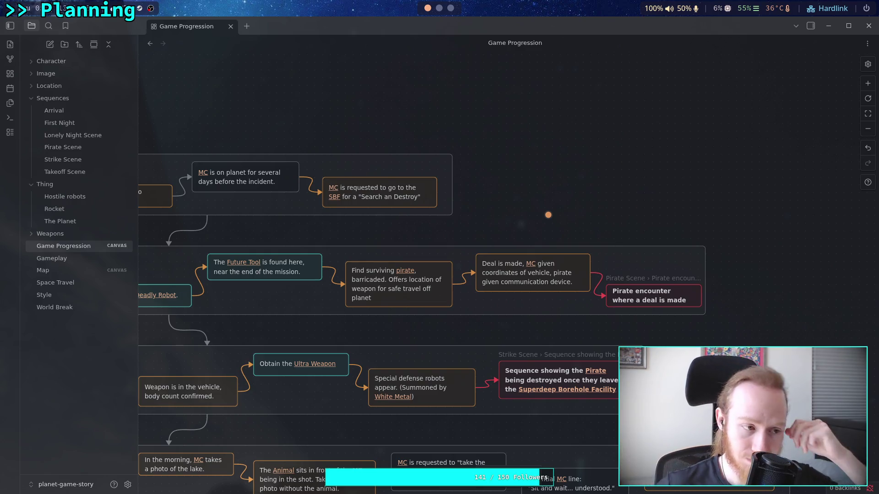
# Step: Add a trial empty card above the groups, resize it, then delete it
pyautogui.doubleClick(535, 137)
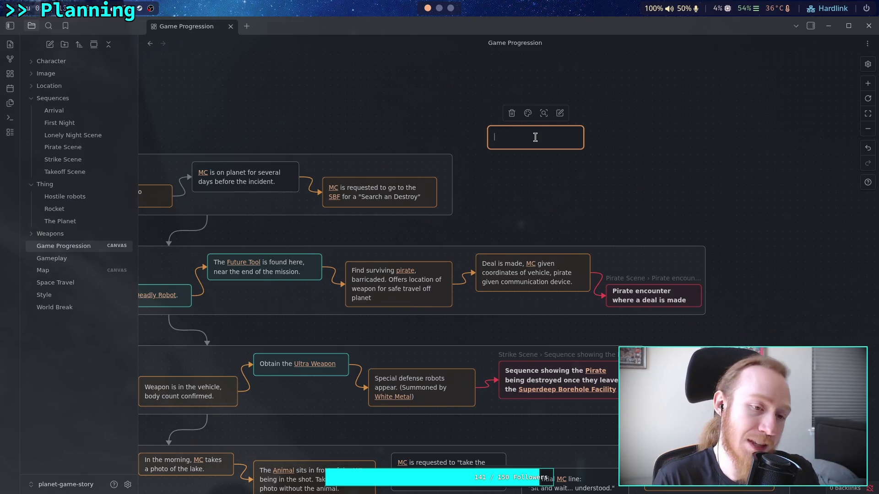
pyautogui.moveTo(583, 149); pyautogui.dragTo(606, 192)
pyautogui.moveTo(489, 126); pyautogui.dragTo(475, 116)
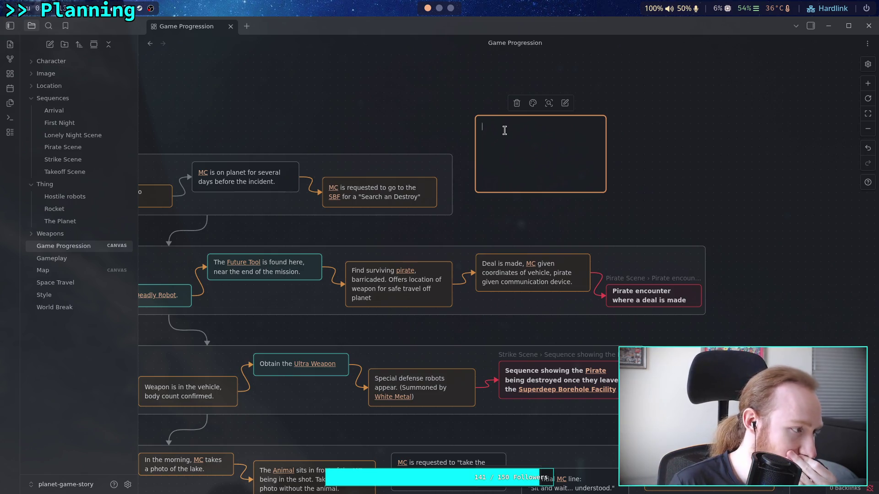
pyautogui.press('Delete')
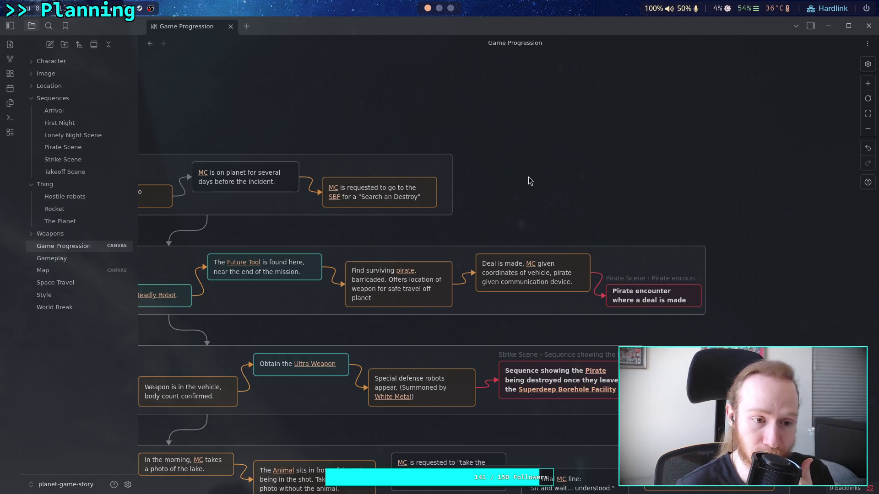
# Step: Collapse the Sequences and Thing folders in the file explorer
pyautogui.click(31, 98)
pyautogui.click(32, 111)
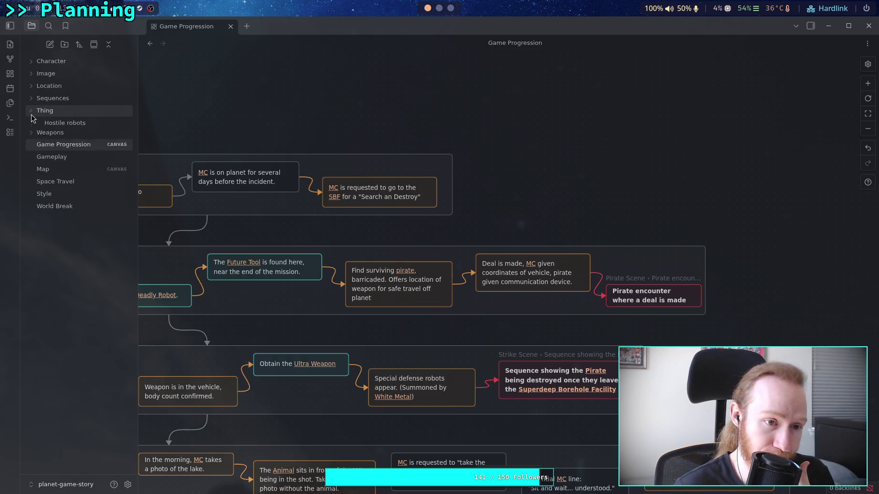
pyautogui.moveTo(274, 121); pyautogui.dragTo(289, 138)
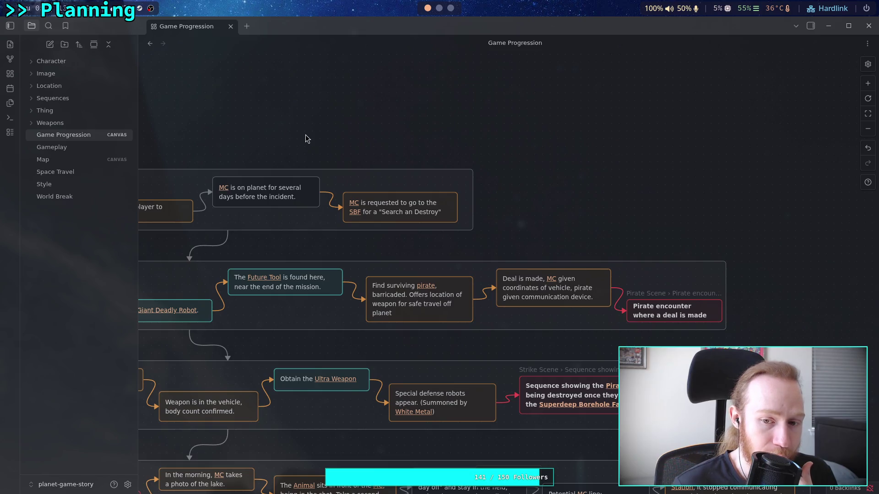
# Step: Pan over the Primary and Weapon Mission groups, then centre the Landing group in view
pyautogui.hscroll(-5, 312, 137)
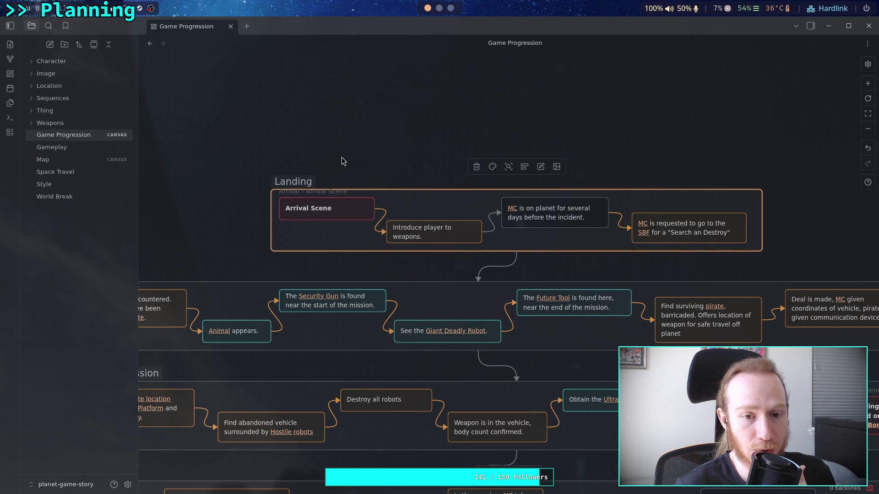
pyautogui.moveTo(276, 210)
pyautogui.mouseDown()
pyautogui.moveTo(399, 158)
pyautogui.moveTo(333, 161)
pyautogui.mouseUp()
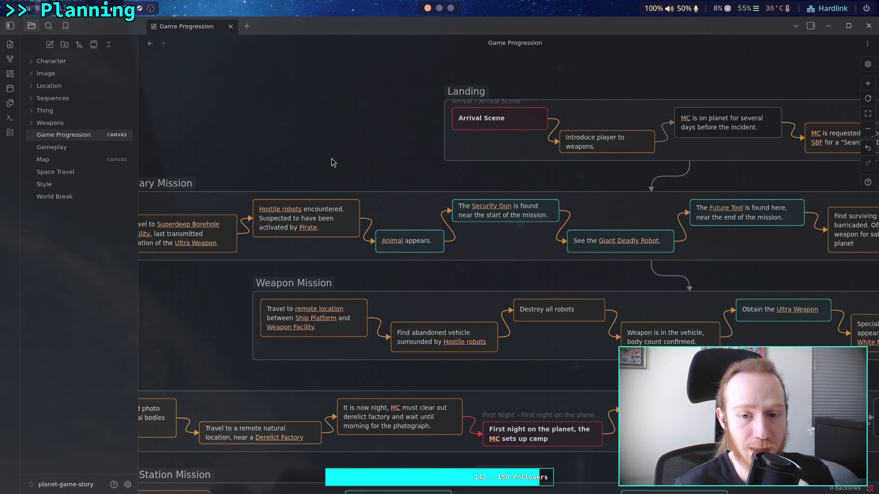
pyautogui.hscroll(-4, 341, 174)
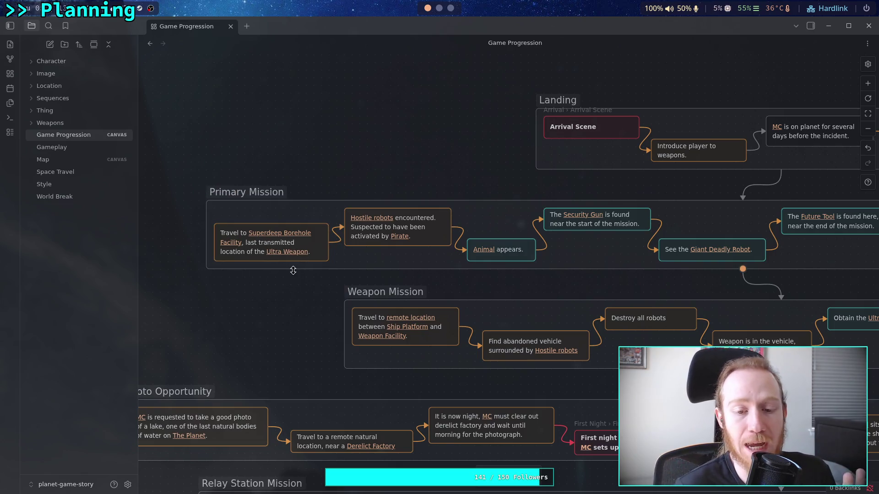
pyautogui.hscroll(1, 291, 271)
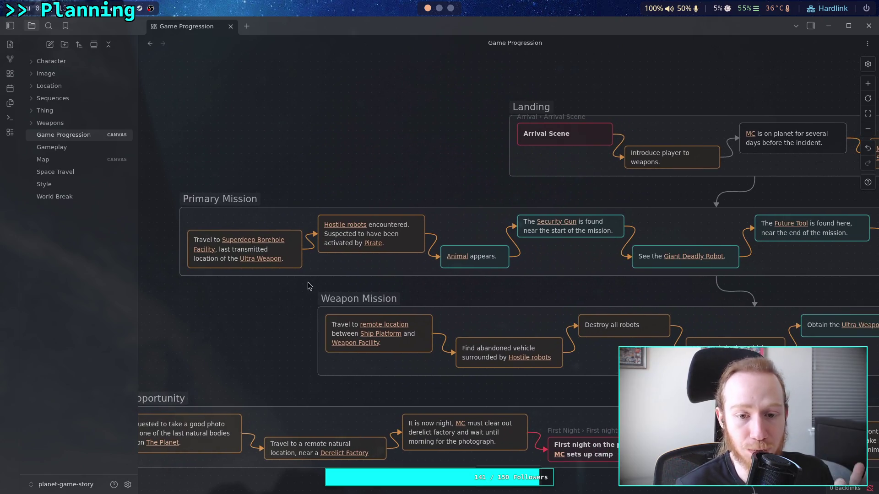
pyautogui.moveTo(407, 287)
pyautogui.mouseDown()
pyautogui.moveTo(343, 282)
pyautogui.moveTo(356, 284)
pyautogui.mouseUp()
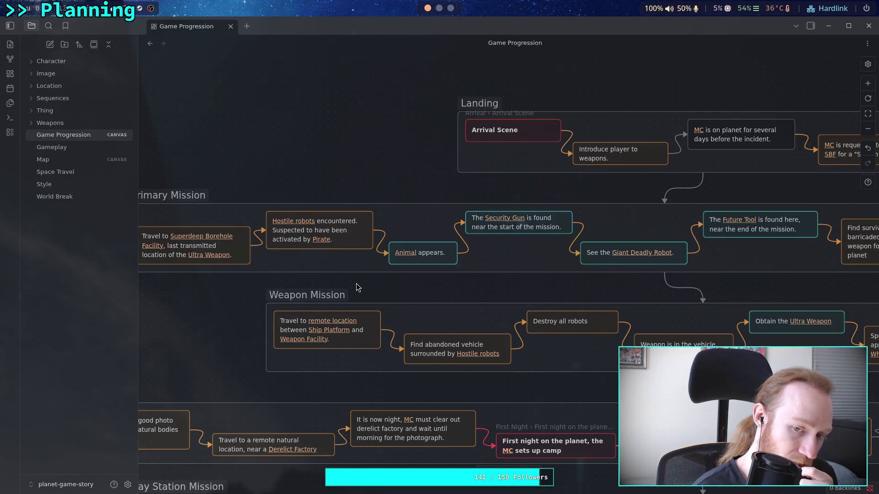
pyautogui.scroll(-2, 356, 288)
pyautogui.moveTo(424, 240); pyautogui.dragTo(224, 344)
pyautogui.scroll(-5, 480, 286)
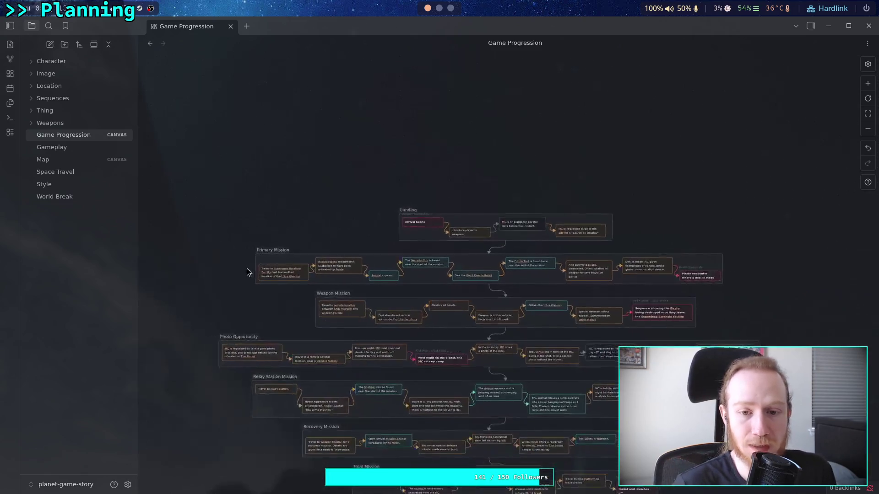
# Step: Resize and reposition the Landing group, recentring the canvas view around it
pyautogui.click(476, 300)
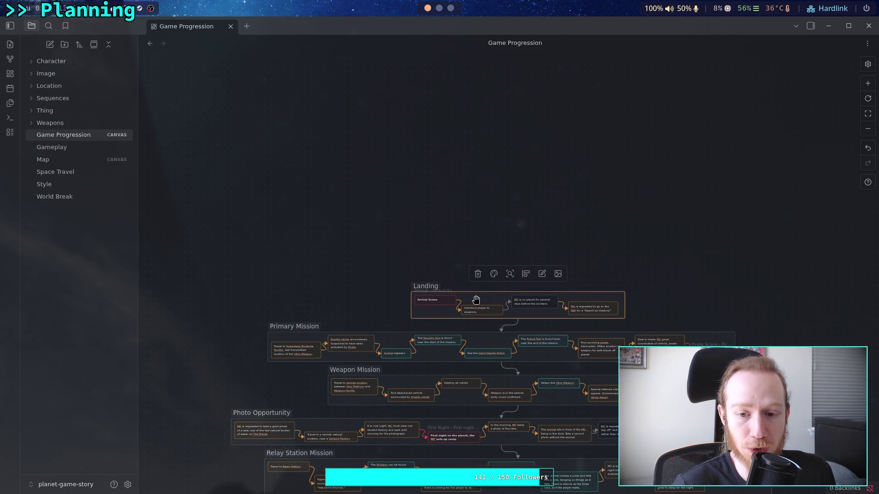
pyautogui.moveTo(474, 291)
pyautogui.mouseDown()
pyautogui.moveTo(462, 260)
pyautogui.moveTo(460, 282)
pyautogui.moveTo(457, 218)
pyautogui.moveTo(453, 225)
pyautogui.moveTo(392, 198)
pyautogui.mouseUp()
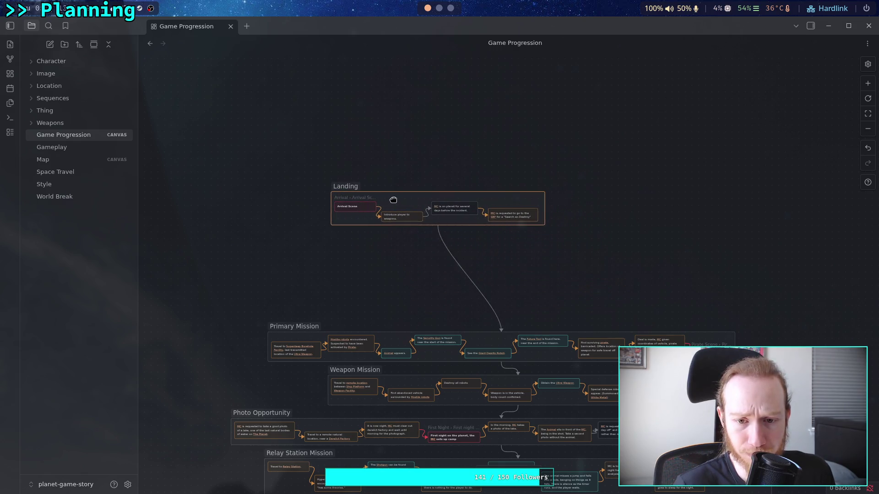
pyautogui.moveTo(457, 226); pyautogui.dragTo(465, 284)
pyautogui.moveTo(403, 202); pyautogui.dragTo(363, 141)
pyautogui.moveTo(433, 219); pyautogui.dragTo(440, 278)
pyautogui.moveTo(531, 232); pyautogui.dragTo(499, 245)
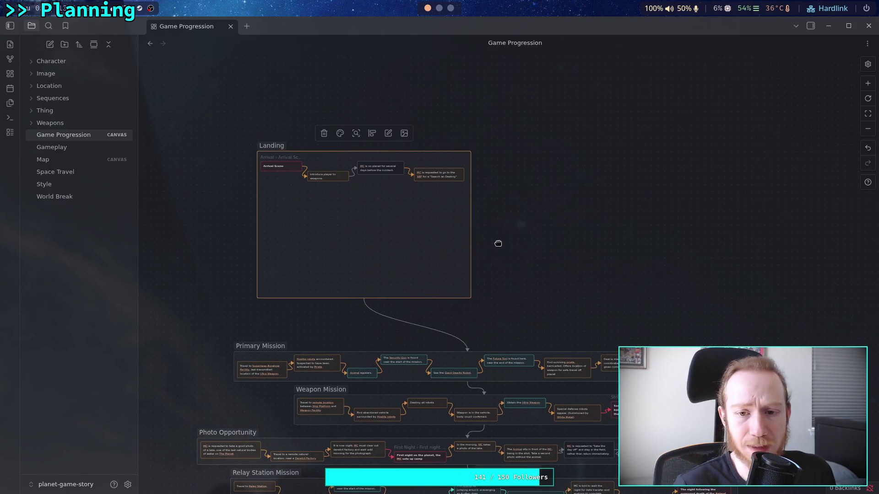
pyautogui.moveTo(345, 216)
pyautogui.mouseDown()
pyautogui.moveTo(304, 170)
pyautogui.moveTo(347, 219)
pyautogui.mouseUp()
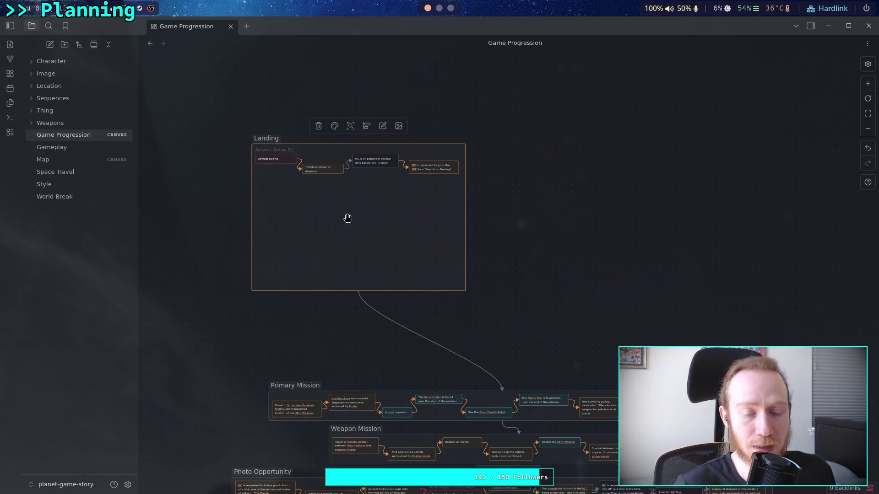
pyautogui.scroll(5, 346, 217)
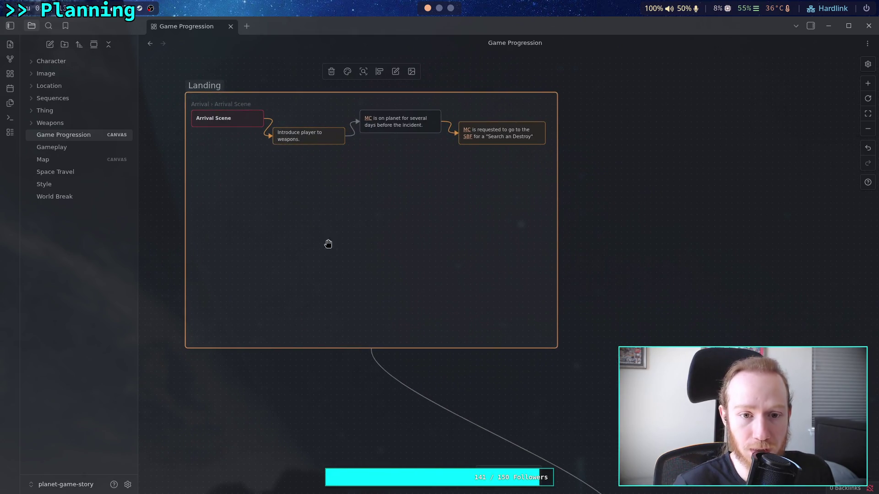
pyautogui.moveTo(329, 235); pyautogui.dragTo(384, 277)
pyautogui.scroll(2, 362, 244)
pyautogui.scroll(1, 362, 243)
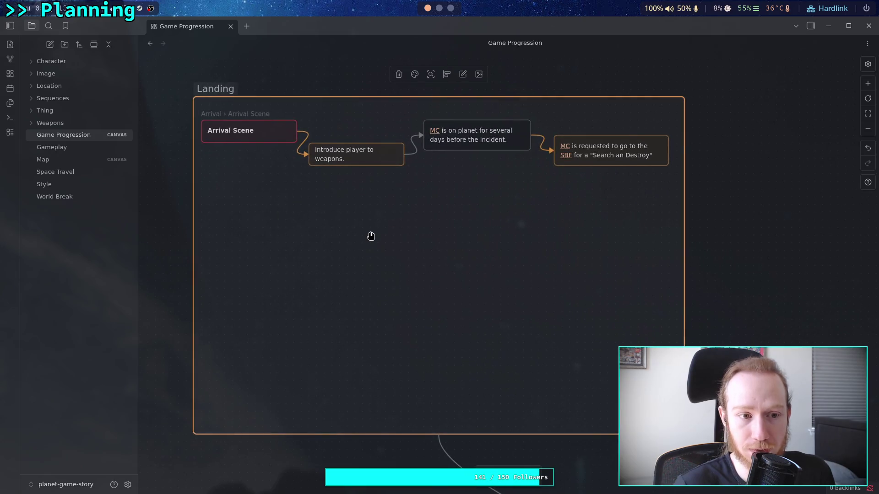
pyautogui.moveTo(334, 229); pyautogui.dragTo(320, 246)
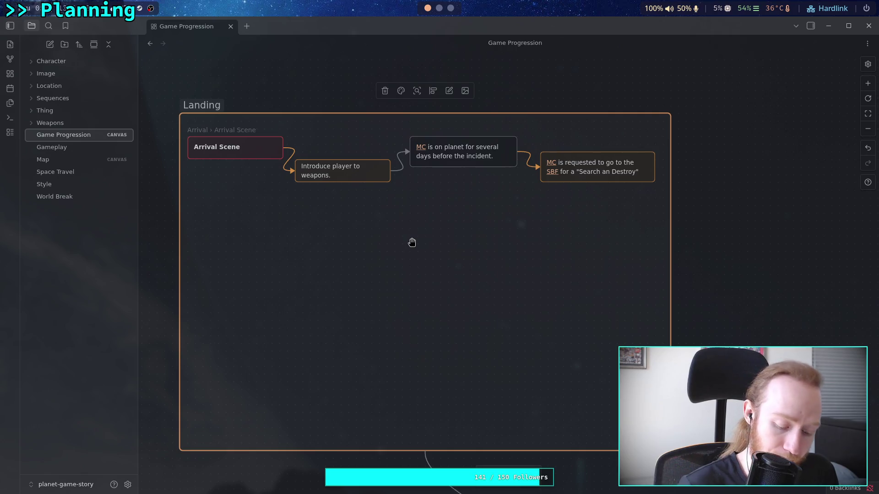
# Step: Deselect the Landing group, undo the last canvas change, and switch to the terminal workspace
pyautogui.click(800, 265)
pyautogui.scroll(10, 425, 282)
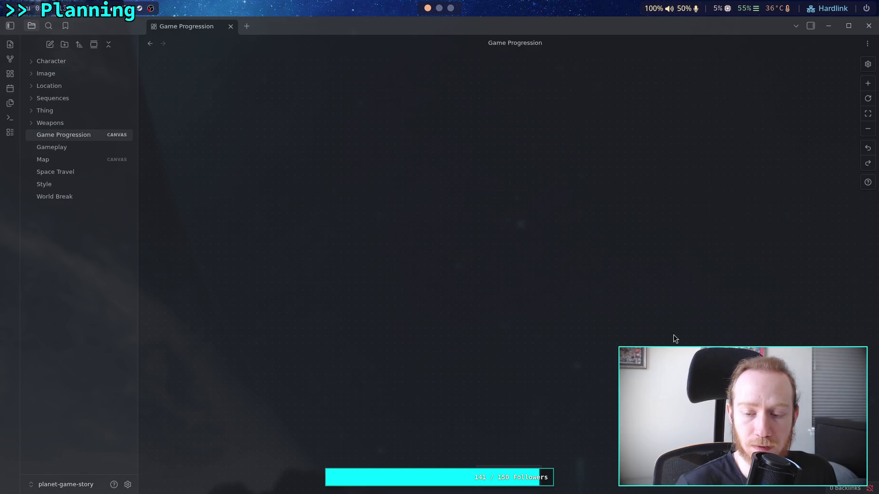
pyautogui.scroll(-5, 471, 253)
pyautogui.hscroll(7, 471, 254)
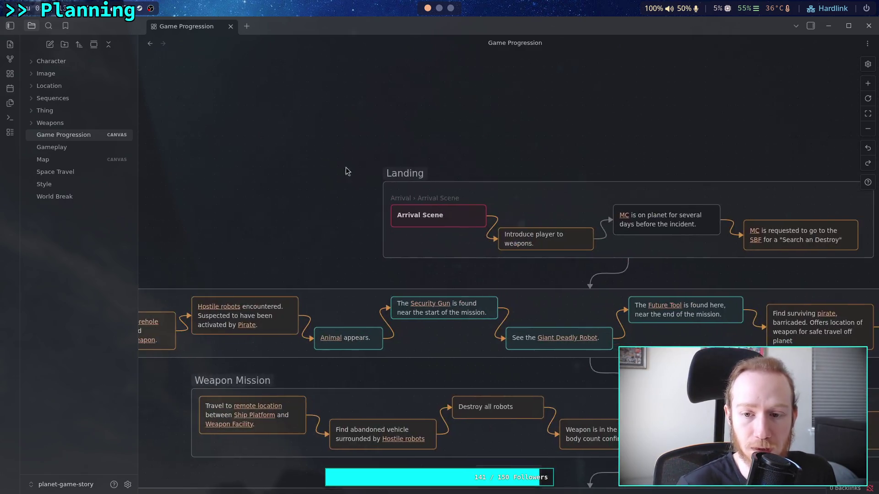
pyautogui.hotkey('ctrl', 'z')
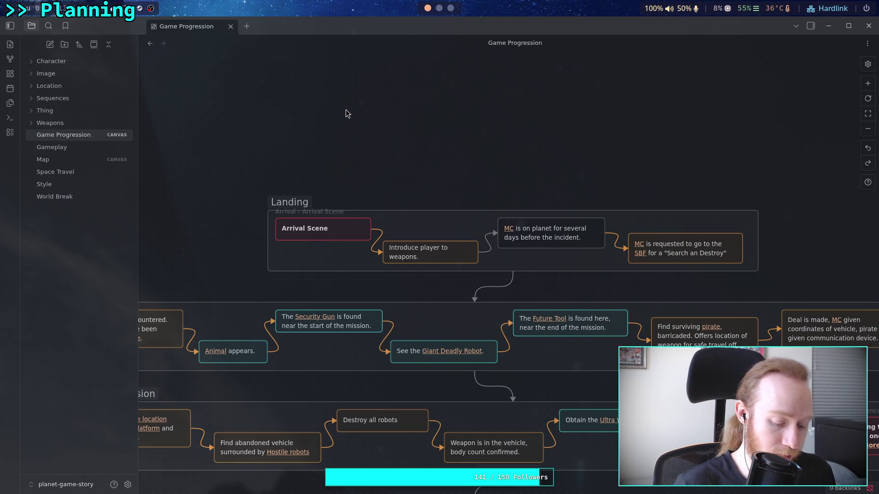
pyautogui.press('super+2')
# Step: Review git status and the canvas diff, then stage all changes with git add
pyautogui.write('git status')
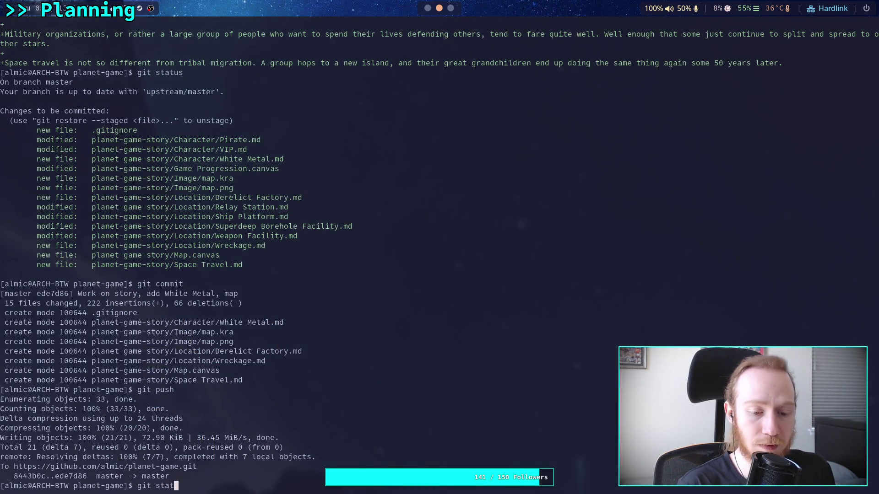
pyautogui.press('Return')
pyautogui.write('git diff')
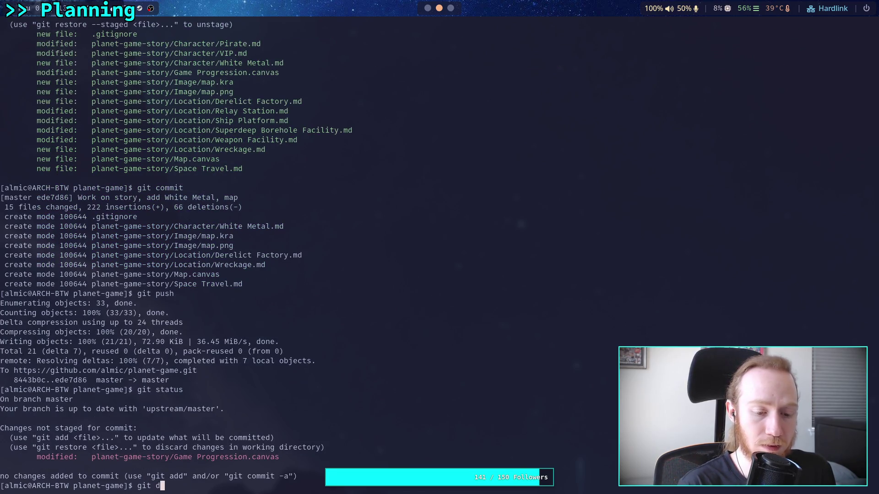
pyautogui.press('Return')
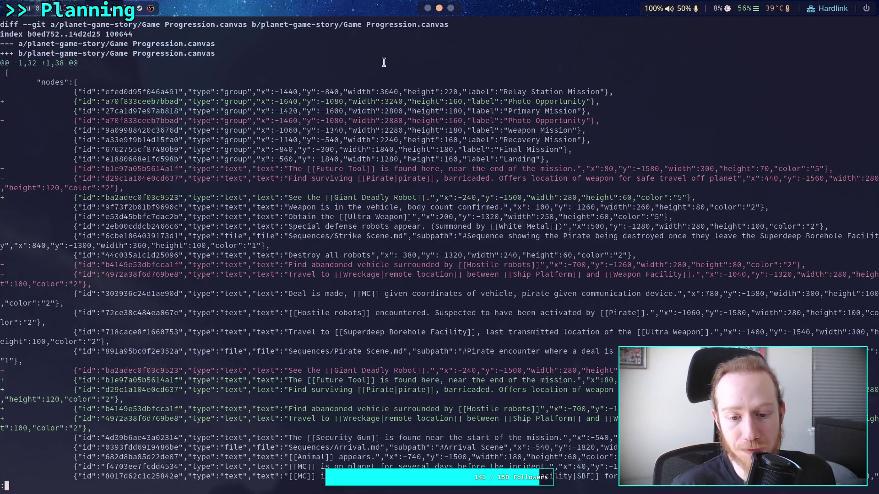
pyautogui.write('qgit co')
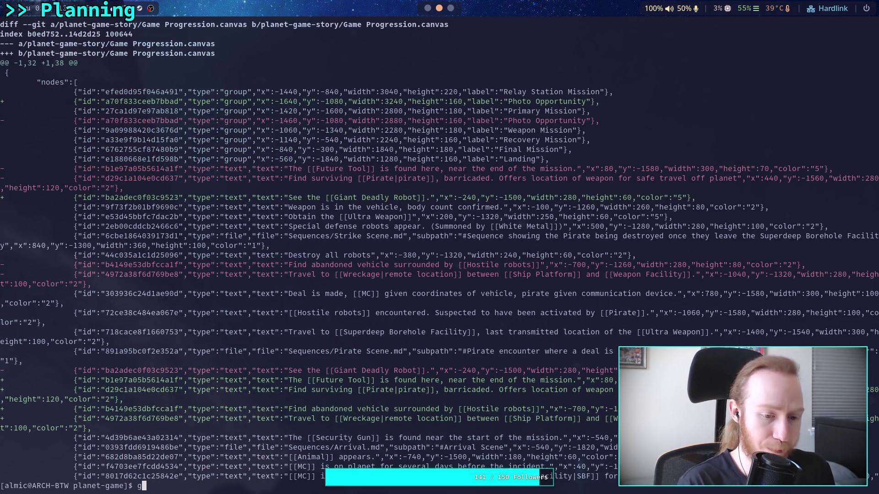
pyautogui.write('mmit')
pyautogui.press('Return')
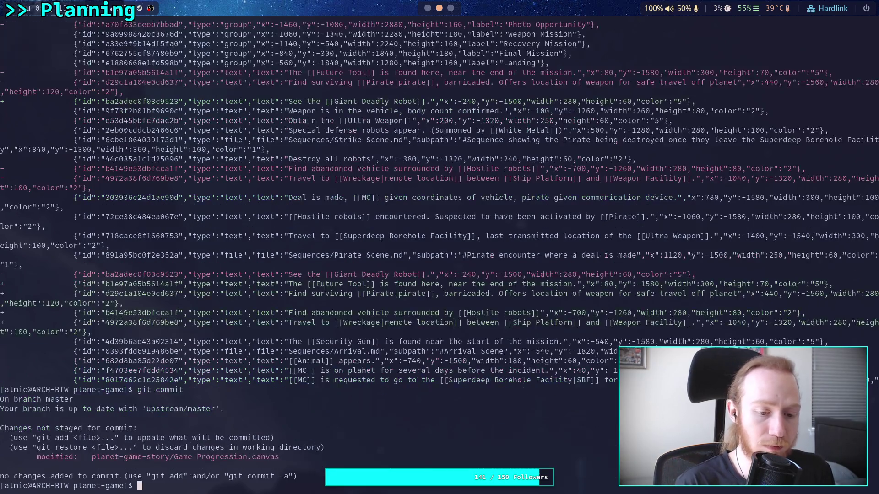
pyautogui.write('git add .')
pyautogui.press('Return')
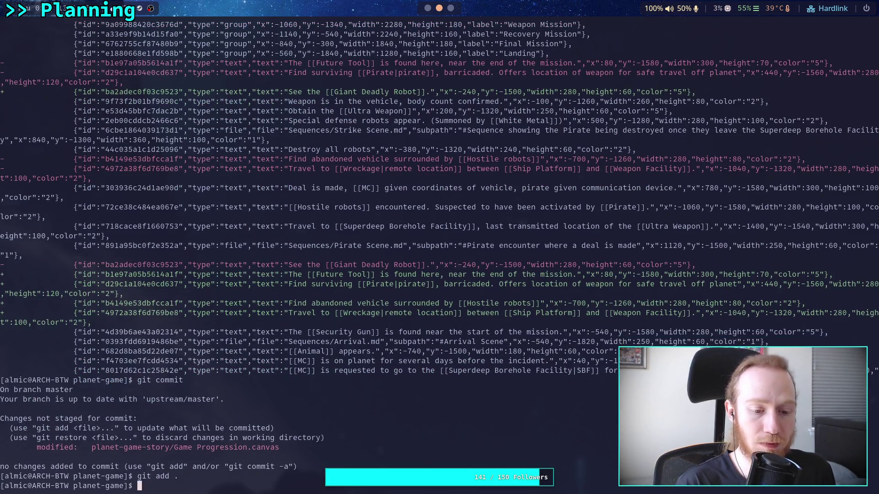
# Step: Commit the canvas changes with the message 'Add some story' and push to master
pyautogui.write('git commit')
pyautogui.press('Return')
pyautogui.press('i')
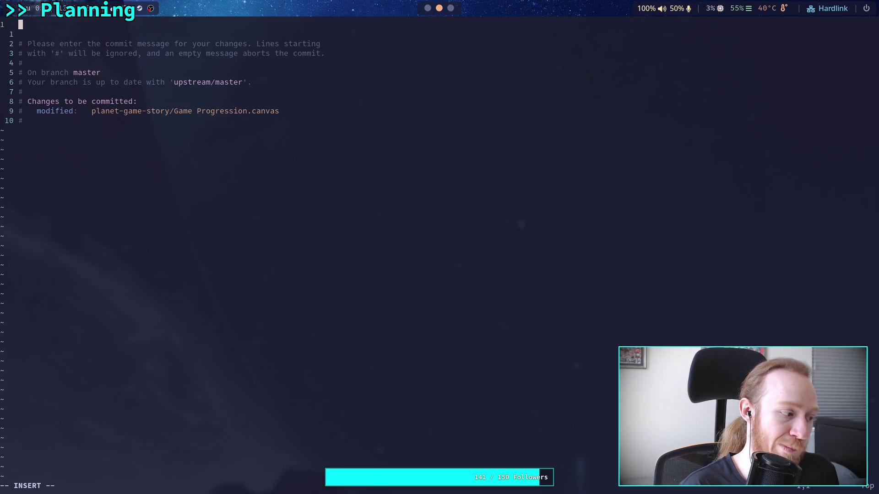
pyautogui.write('Small')
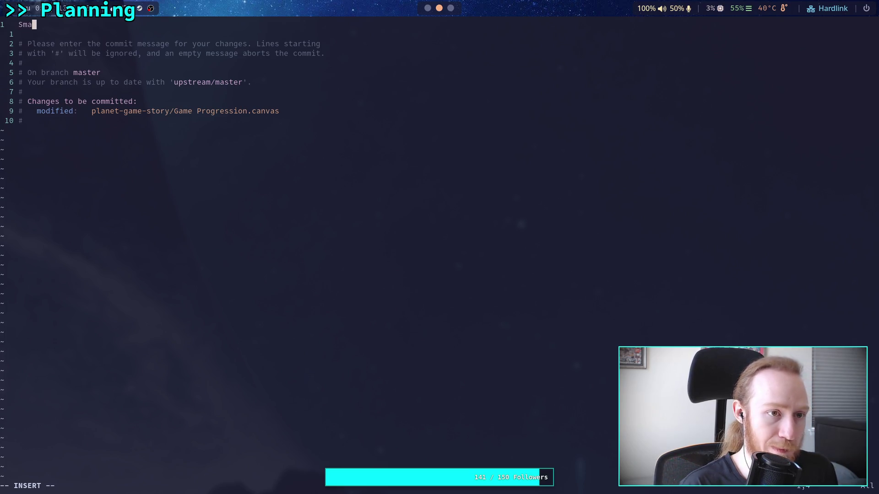
pyautogui.press('BackSpace')
pyautogui.press('BackSpace')
pyautogui.press('BackSpace')
pyautogui.write('Add som')
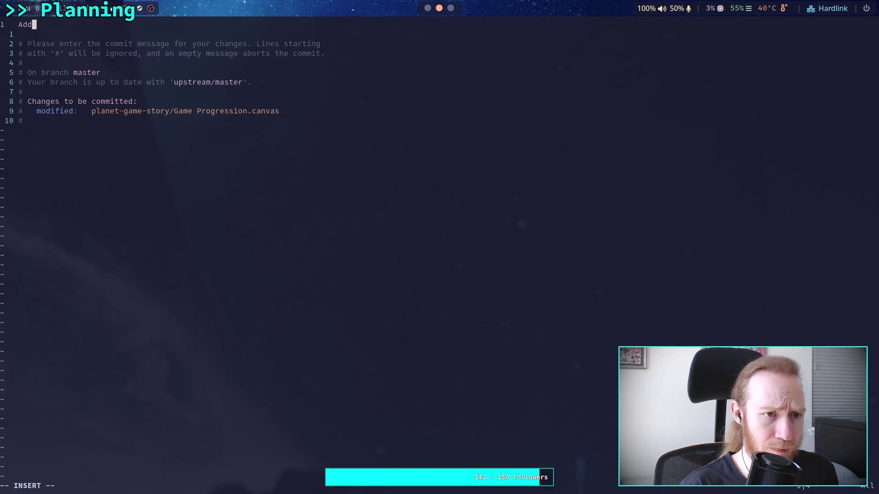
pyautogui.press('BackSpace')
pyautogui.press('BackSpace')
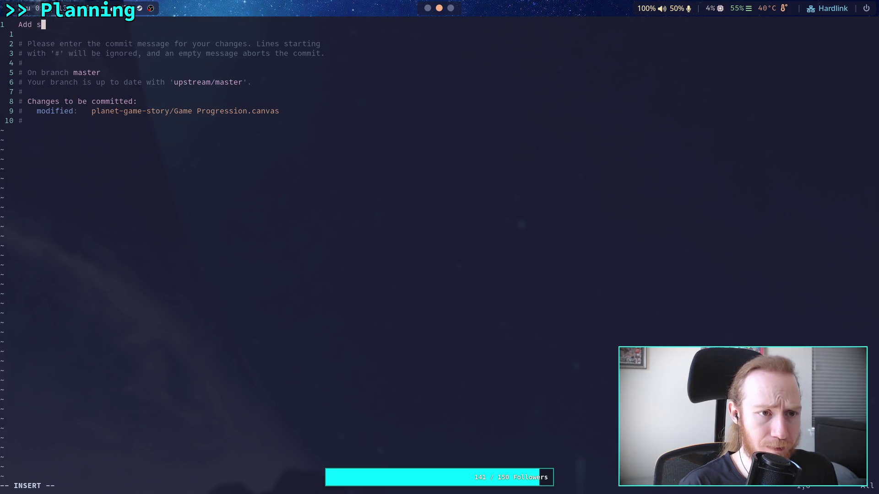
pyautogui.write('om')
pyautogui.press('BackSpace')
pyautogui.press('BackSpace')
pyautogui.write('ome story')
pyautogui.press('Escape')
pyautogui.write(':wq')
pyautogui.press('Return')
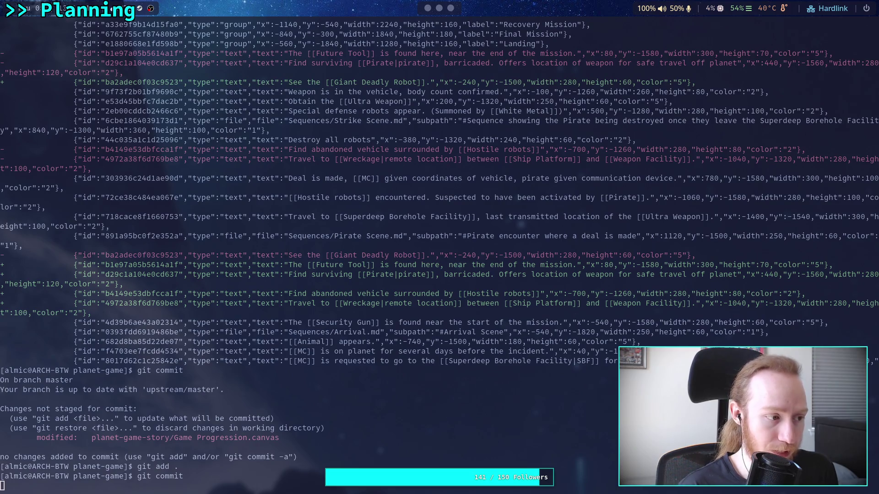
pyautogui.write('git push')
pyautogui.press('Return')
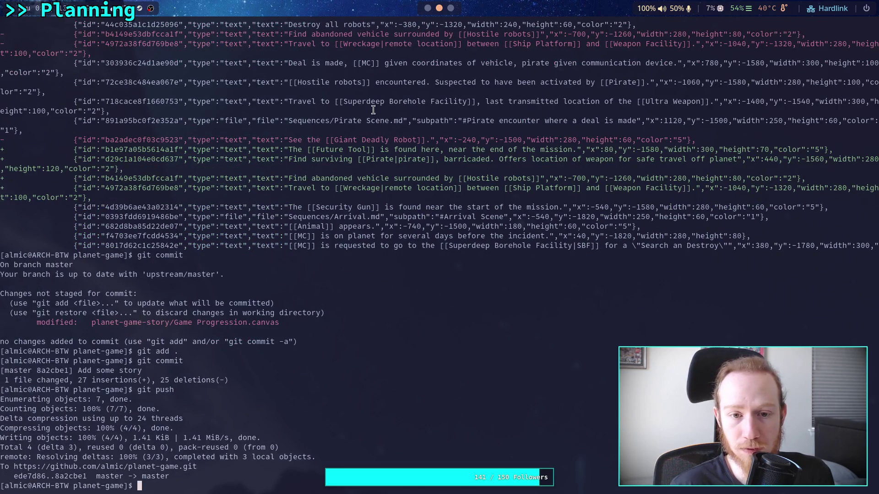
# Step: Scroll back through the pushed canvas diff in the terminal
pyautogui.scroll(4, 412, 164)
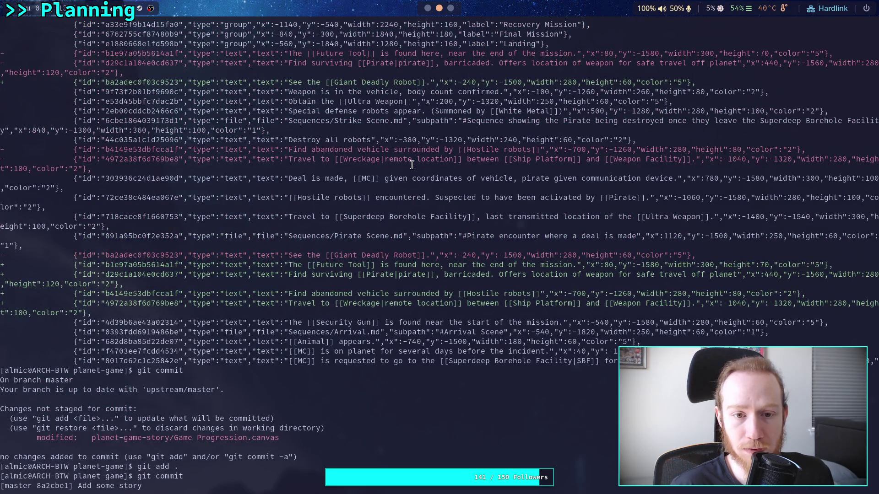
pyautogui.scroll(3, 411, 165)
pyautogui.scroll(2, 202, 143)
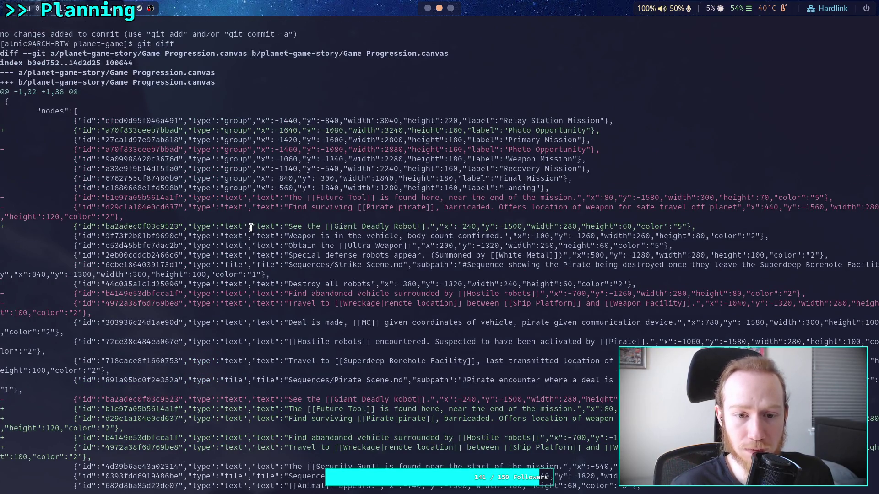
pyautogui.scroll(-3, 251, 228)
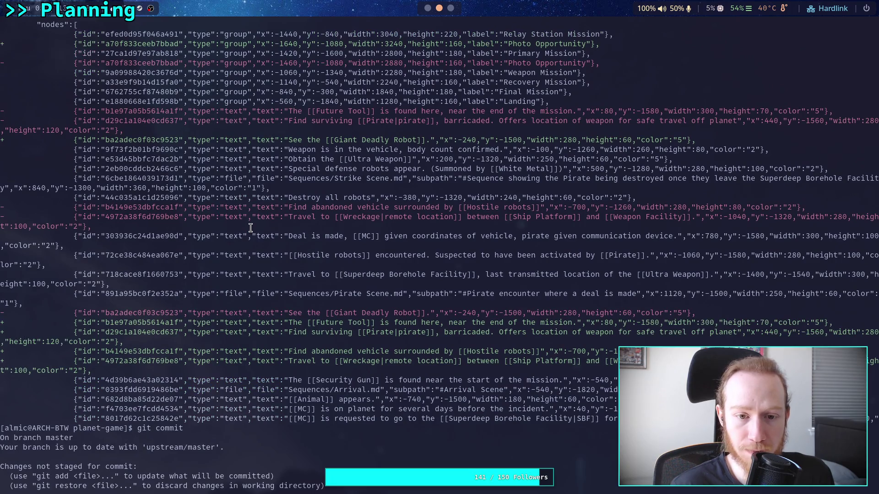
pyautogui.scroll(1, 251, 227)
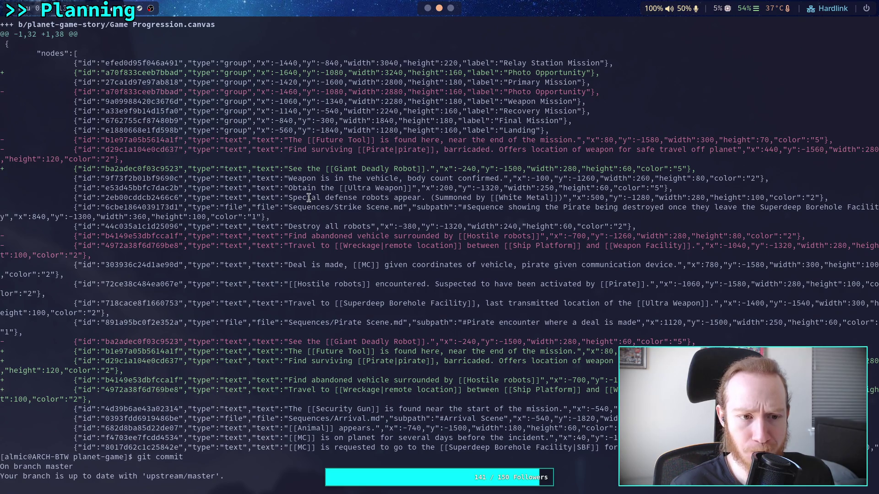
pyautogui.scroll(-1, 309, 198)
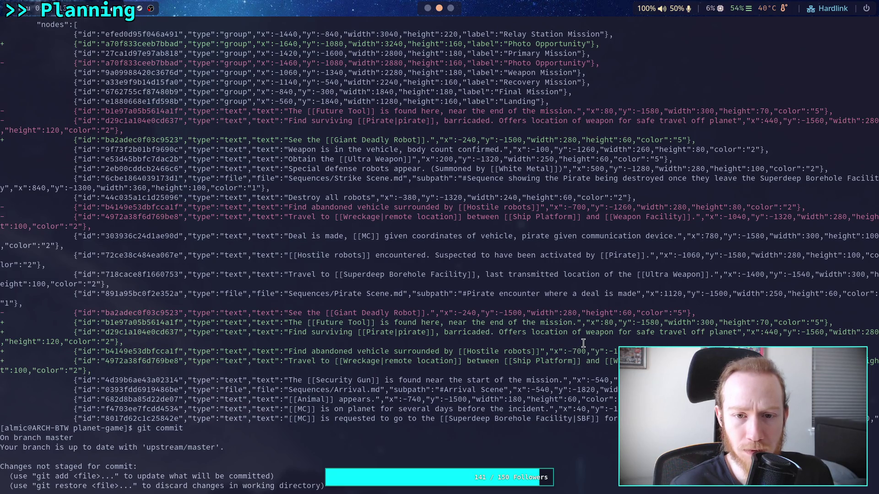
pyautogui.scroll(1, 583, 343)
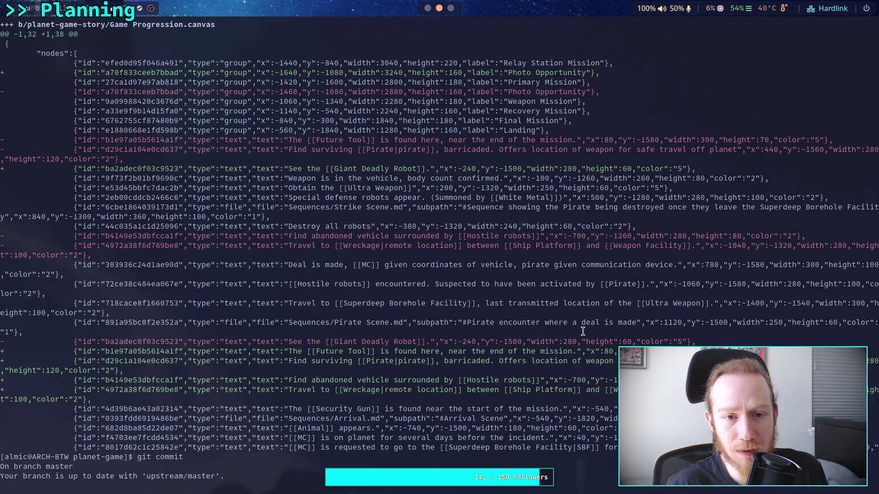
pyautogui.scroll(3, 582, 327)
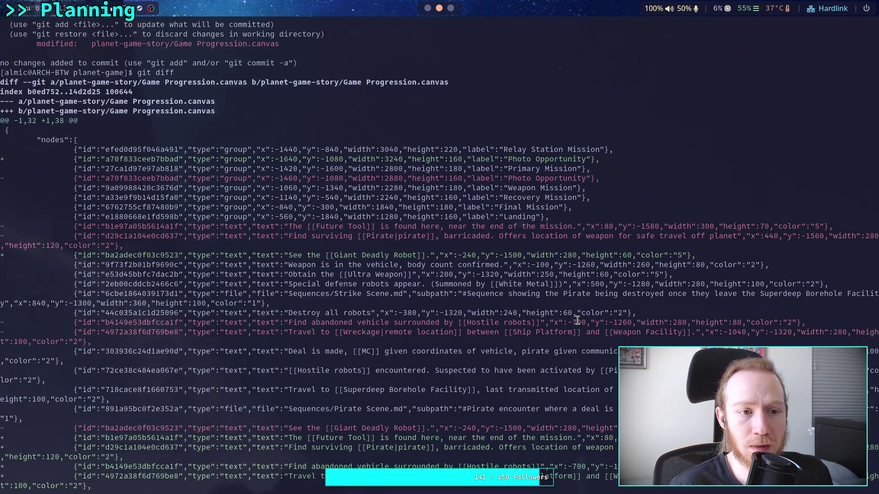
pyautogui.scroll(-7, 578, 320)
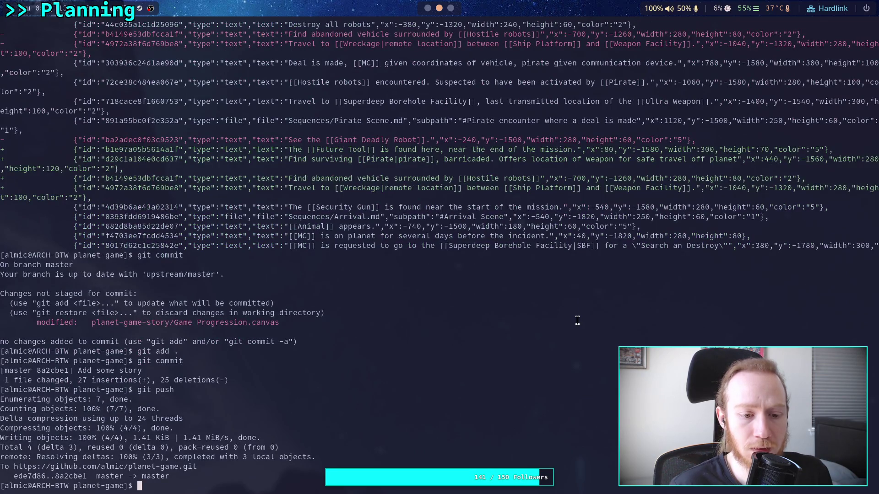
pyautogui.scroll(6, 578, 320)
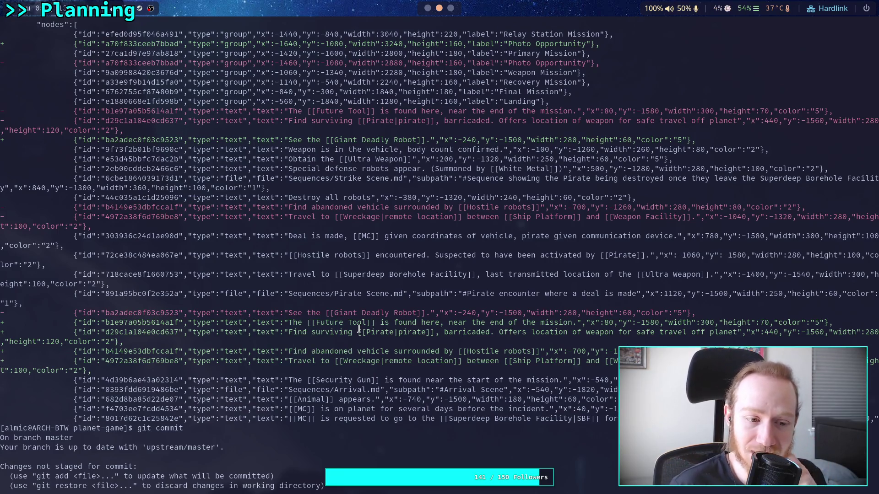
# Step: Return to Obsidian and bring up the Game Progression file's context menu
pyautogui.click(450, 8)
pyautogui.click(431, 8)
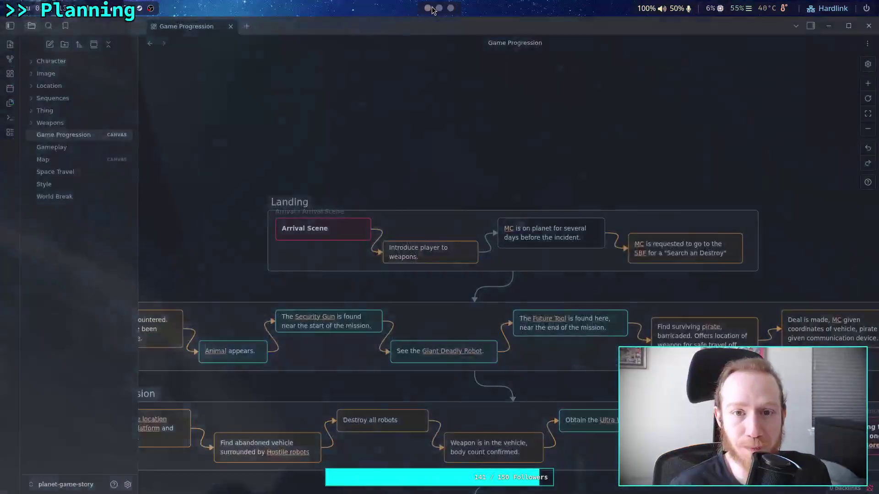
pyautogui.rightClick(77, 135)
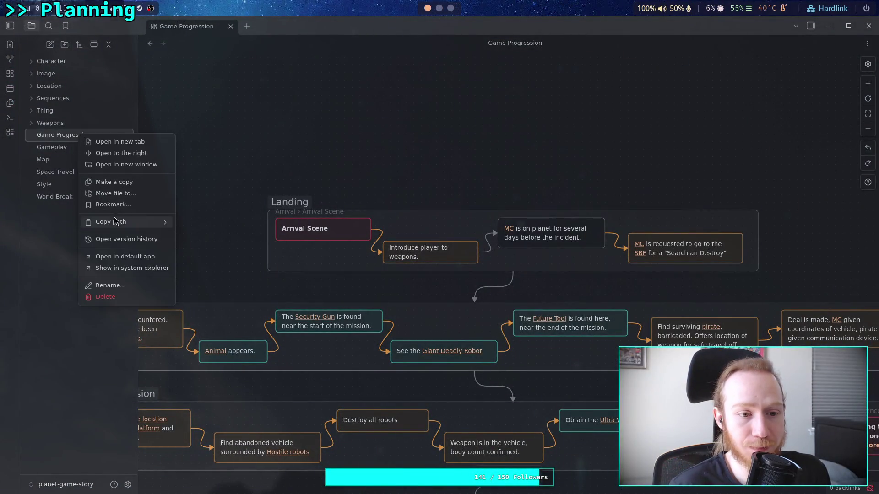
# Step: Rename the Game Progression canvas file to 'The Board' from its context menu
pyautogui.click(120, 285)
pyautogui.write('The Board')
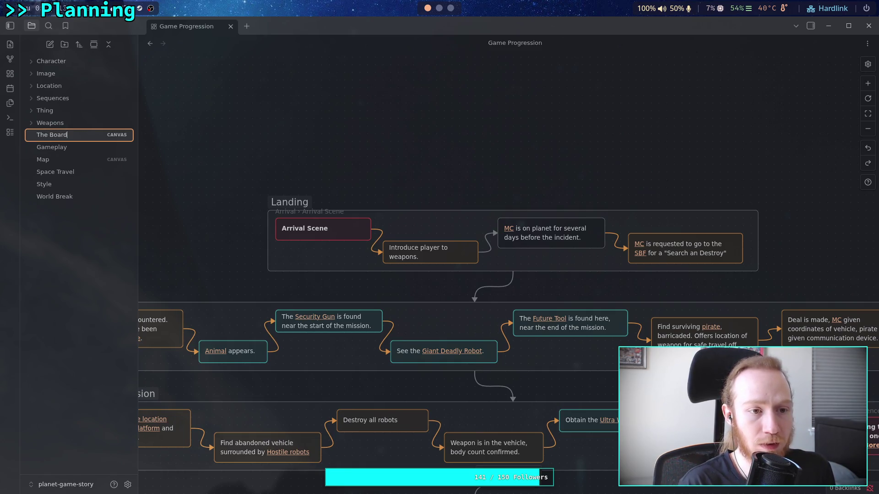
pyautogui.press('Return')
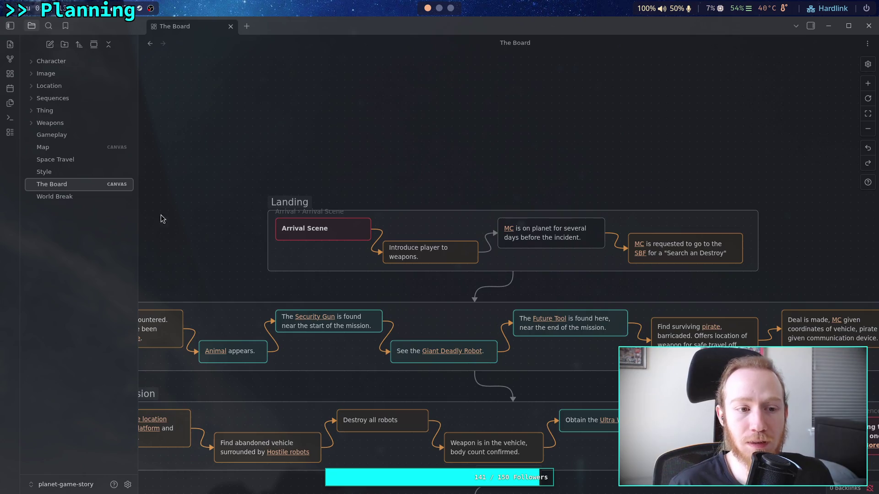
pyautogui.scroll(2, 188, 231)
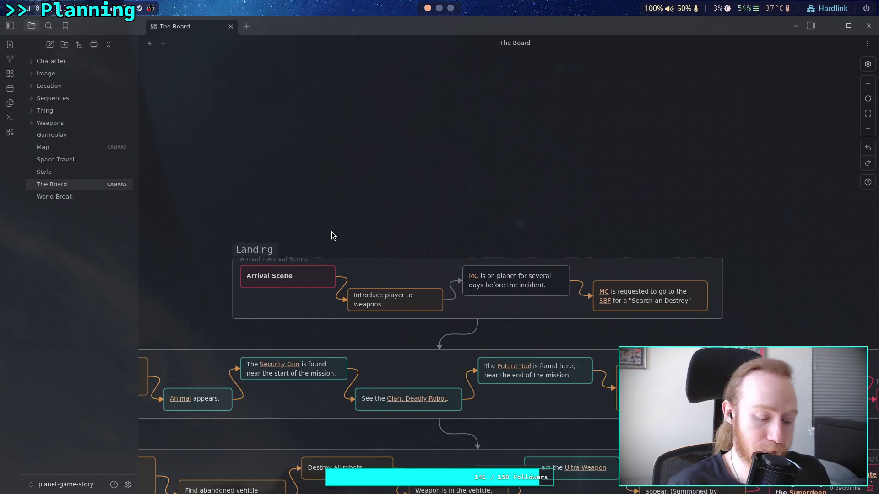
# Step: In the terminal, stage the renamed canvas with git add and confirm it in git status
pyautogui.hotkey('alt', 'Tab')
pyautogui.write('git status')
pyautogui.press('Return')
pyautogui.write('git add .')
pyautogui.press('Return')
pyautogui.write('git status')
pyautogui.press('Return')
# Step: Commit the rename with the message 'Renamed "Game Progression" to "The Board"'
pyautogui.write('git ')
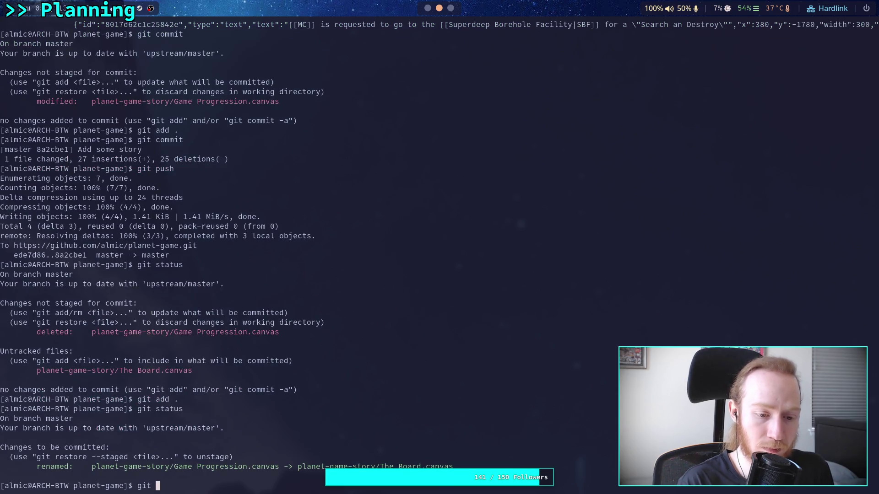
pyautogui.write('commit')
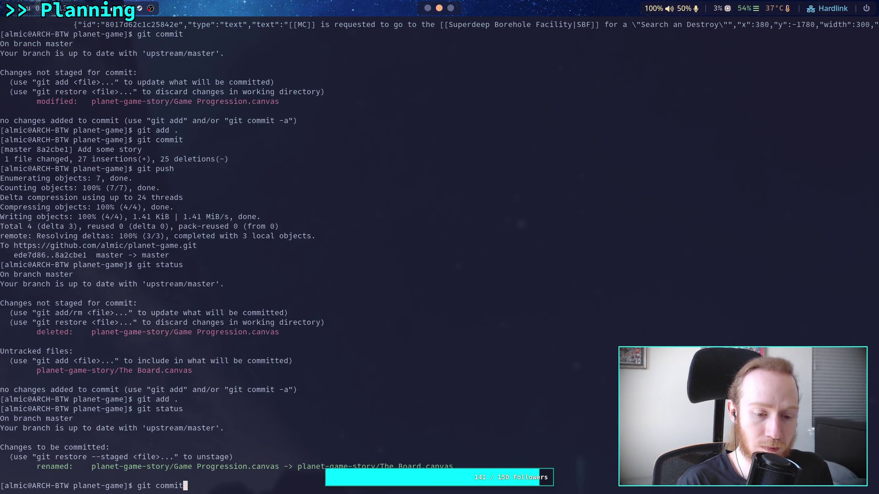
pyautogui.press('Return')
pyautogui.write('iReman')
pyautogui.press('BackSpace')
pyautogui.press('BackSpace')
pyautogui.press('BackSpace')
pyautogui.write('named Game')
pyautogui.press('BackSpace')
pyautogui.press('BackSpace')
pyautogui.press('BackSpace')
pyautogui.write('"Game Procg')
pyautogui.press('BackSpace')
pyautogui.press('BackSpace')
pyautogui.write('gression" ot')
pyautogui.press('BackSpace')
pyautogui.press('BackSpace')
pyautogui.press('BackSpace')
pyautogui.write('to "The Be')
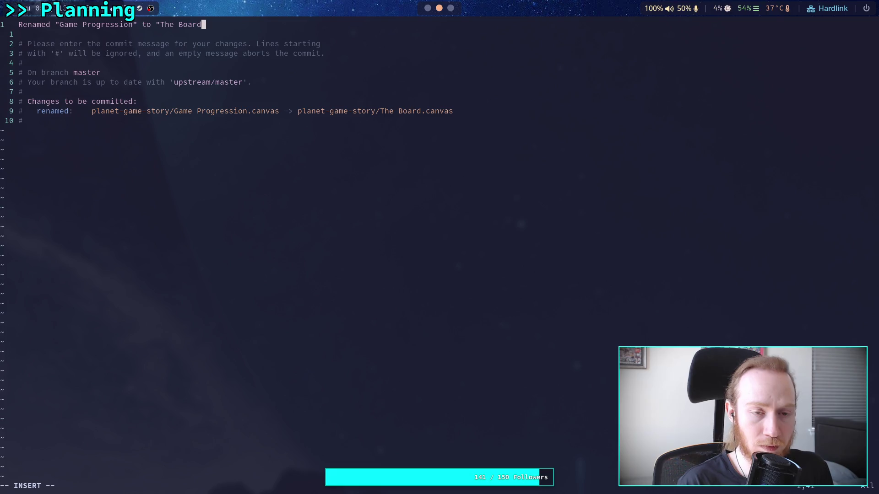
pyautogui.press('Escape')
pyautogui.write(':wq')
pyautogui.press('Return')
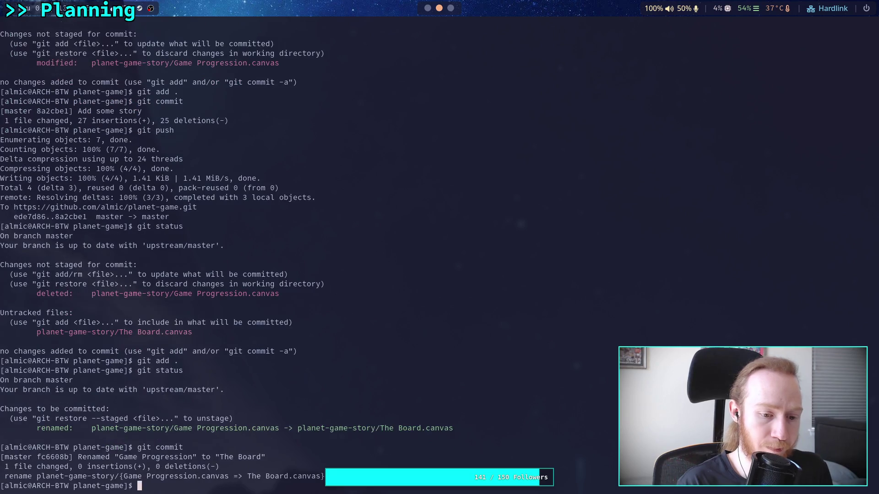
# Step: Push the rename commit to master and return to the Obsidian canvas
pyautogui.write('git push')
pyautogui.press('Return')
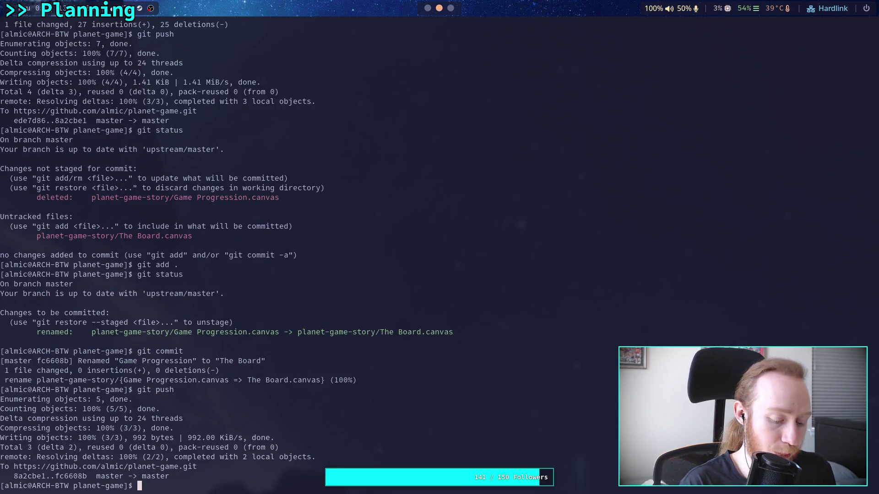
pyautogui.press('super+1')
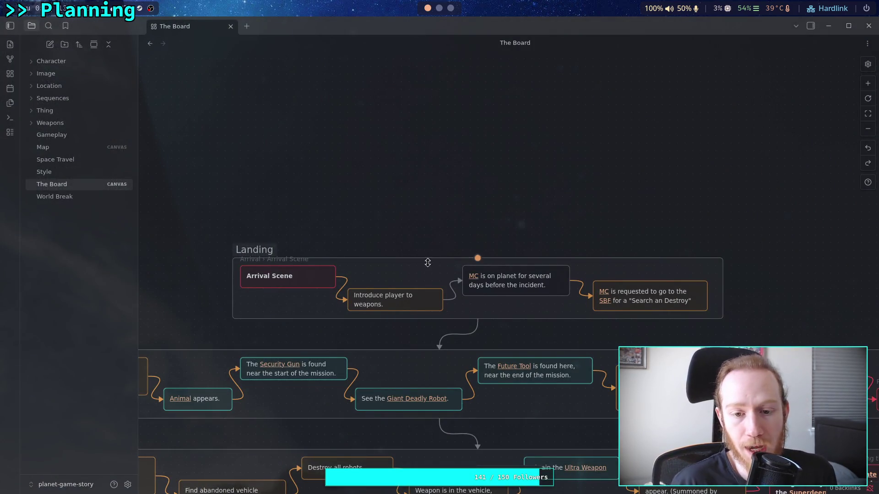
# Step: Move the Landing group up and stretch it taller, framing it in view
pyautogui.moveTo(422, 256); pyautogui.dragTo(440, 88)
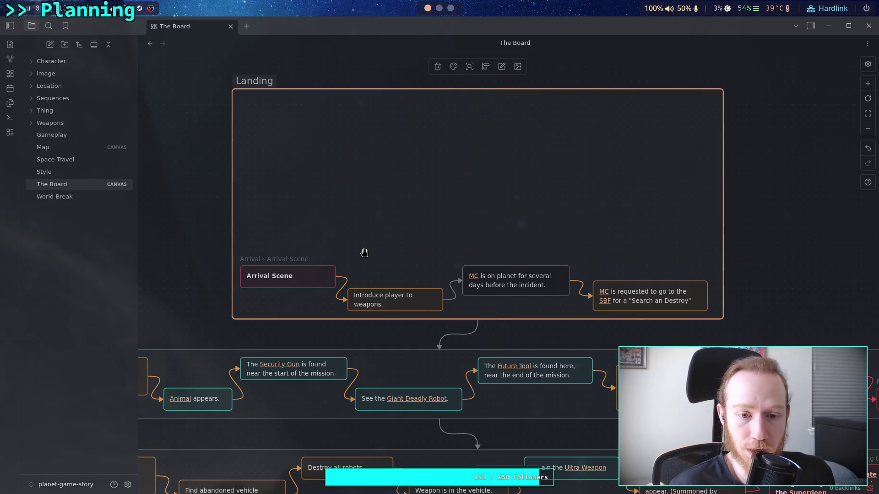
pyautogui.hotkey('ctrl', 'z')
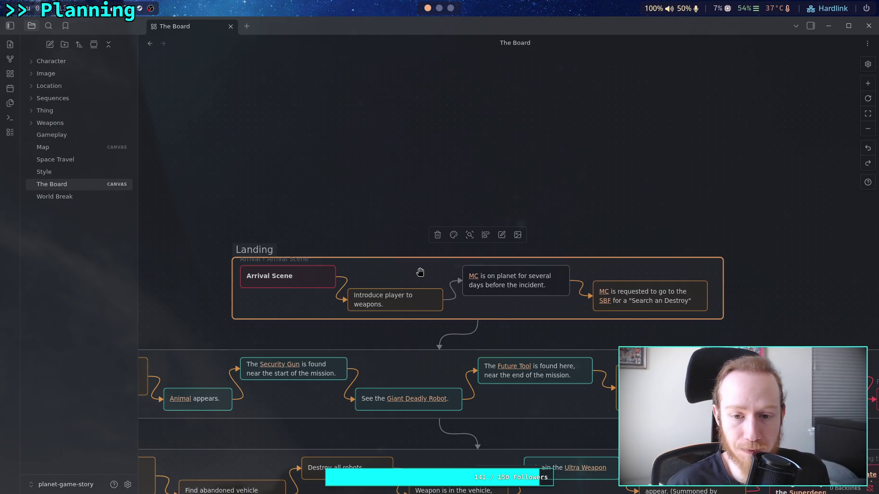
pyautogui.moveTo(412, 277); pyautogui.dragTo(374, 70)
pyautogui.moveTo(436, 114); pyautogui.dragTo(471, 280)
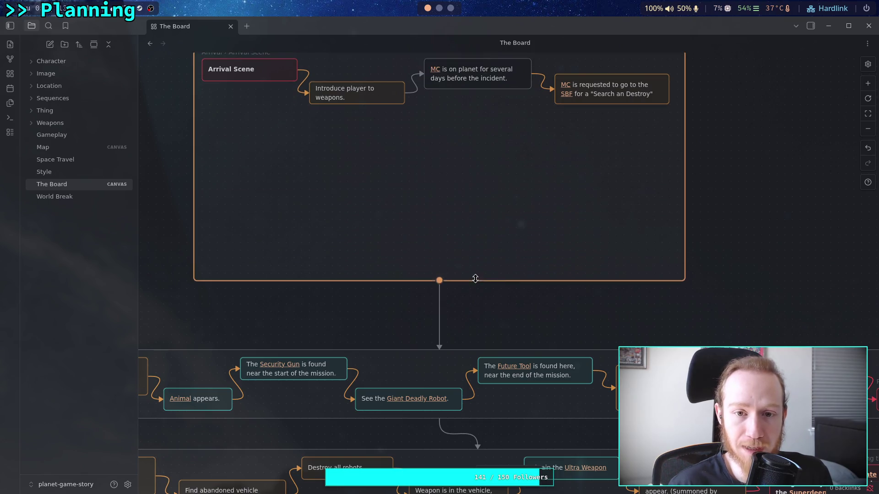
pyautogui.scroll(3, 447, 203)
pyautogui.scroll(-5, 414, 287)
pyautogui.scroll(-5, 417, 287)
pyautogui.moveTo(424, 235)
pyautogui.mouseDown()
pyautogui.moveTo(359, 290)
pyautogui.moveTo(319, 198)
pyautogui.moveTo(299, 182)
pyautogui.mouseUp()
pyautogui.moveTo(318, 225); pyautogui.dragTo(318, 243)
pyautogui.scroll(-3, 359, 210)
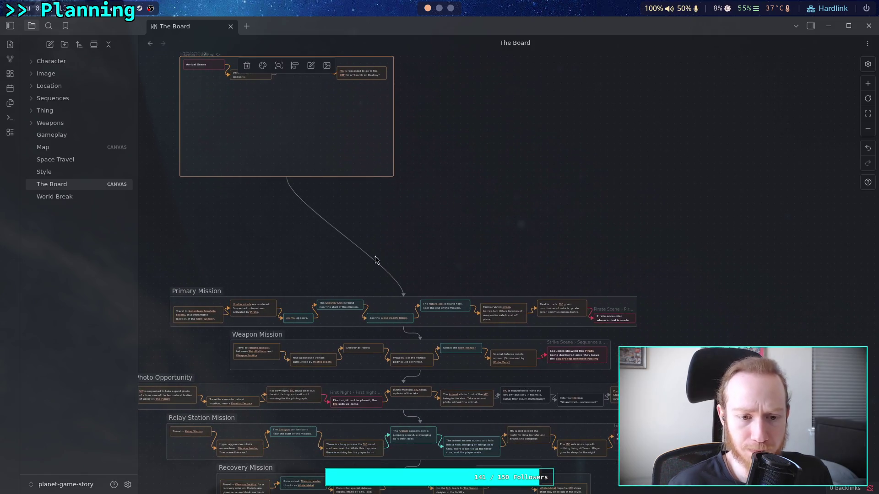
# Step: Reposition Landing and Primary Mission, making the Primary Mission group taller
pyautogui.click(378, 306)
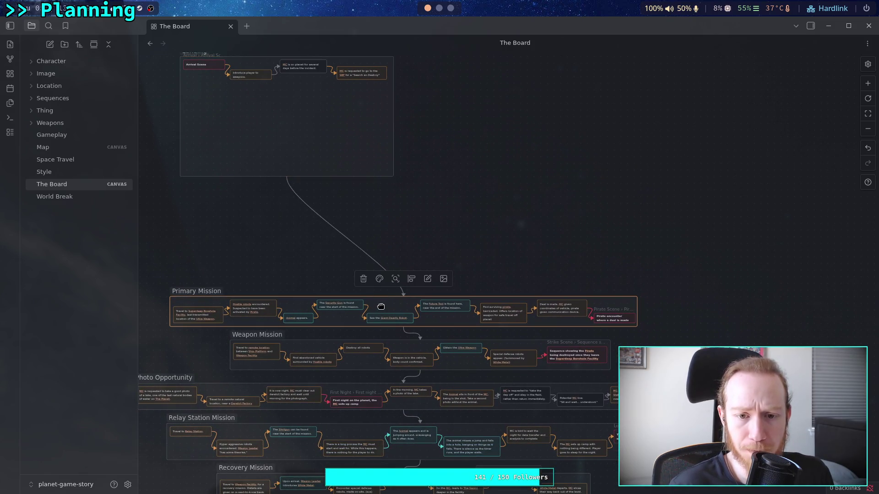
pyautogui.moveTo(383, 306)
pyautogui.mouseDown()
pyautogui.moveTo(317, 236)
pyautogui.moveTo(391, 248)
pyautogui.moveTo(384, 251)
pyautogui.mouseUp()
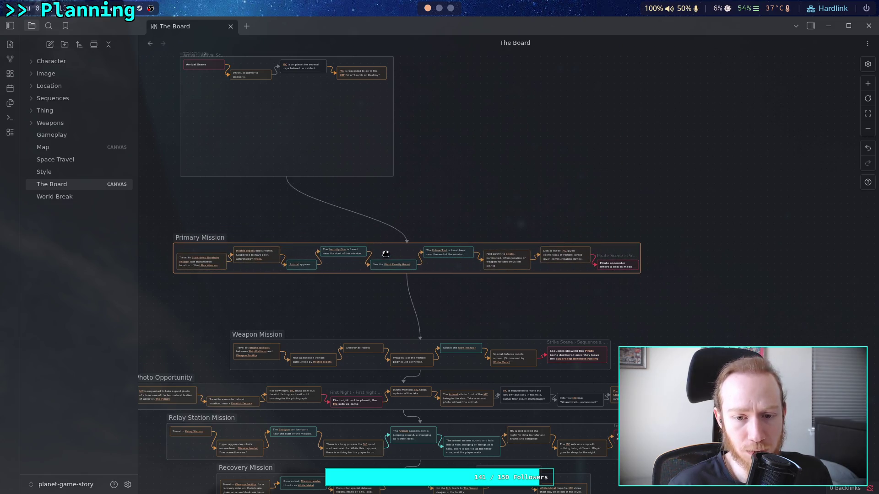
pyautogui.click(355, 172)
pyautogui.scroll(1, 434, 210)
pyautogui.scroll(4, 434, 210)
pyautogui.moveTo(343, 183); pyautogui.dragTo(461, 143)
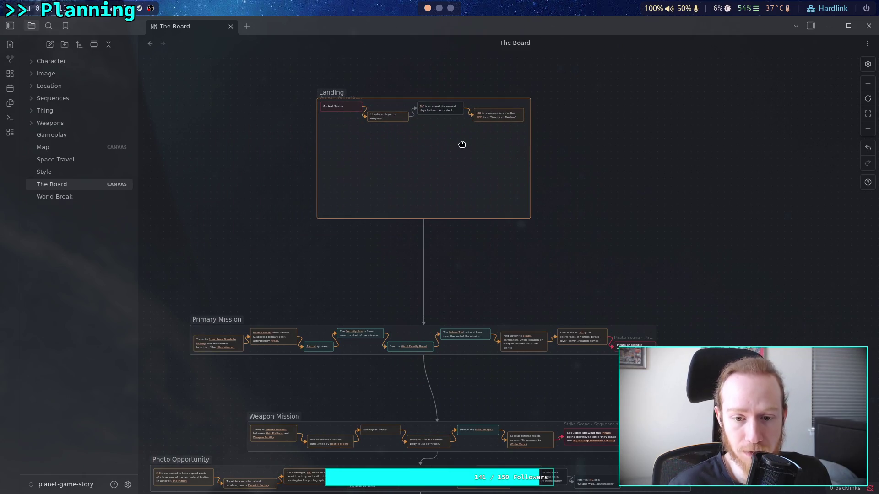
pyautogui.scroll(-4, 459, 196)
pyautogui.moveTo(447, 284); pyautogui.dragTo(441, 334)
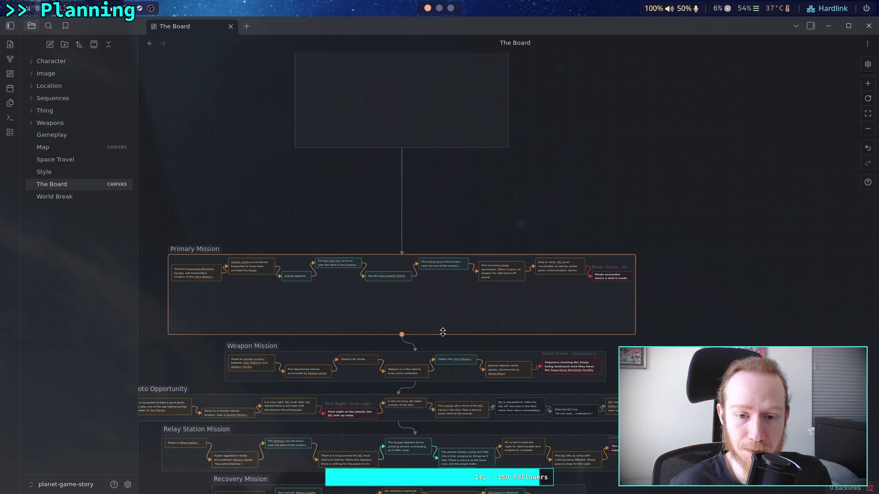
pyautogui.moveTo(436, 295); pyautogui.dragTo(441, 241)
pyautogui.moveTo(449, 281); pyautogui.dragTo(452, 300)
pyautogui.scroll(-8, 440, 209)
pyautogui.scroll(-3, 440, 209)
pyautogui.scroll(7, 514, 157)
pyautogui.scroll(-8, 465, 294)
# Step: Select the Photo Opportunity through Final Mission groups and shift them downward
pyautogui.hscroll(-3, 350, 380)
pyautogui.scroll(1, 351, 380)
pyautogui.moveTo(186, 407)
pyautogui.mouseDown()
pyautogui.moveTo(563, 291)
pyautogui.moveTo(820, 163)
pyautogui.mouseUp()
pyautogui.click(165, 157)
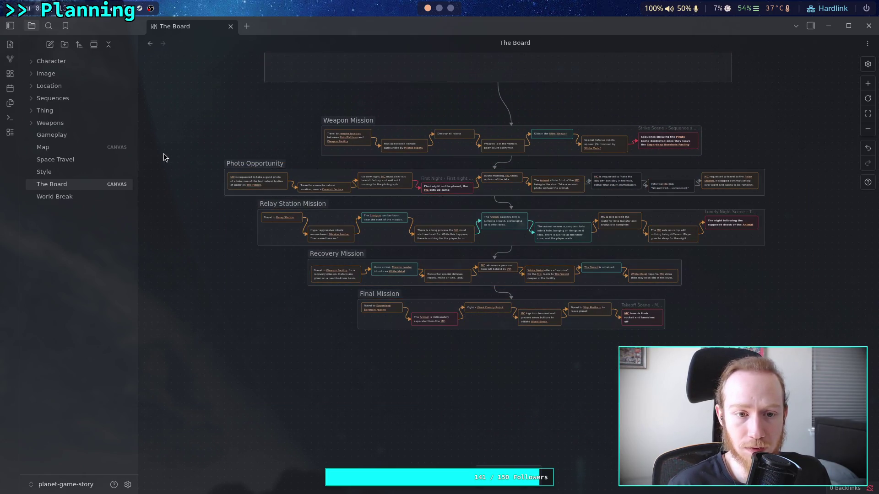
pyautogui.moveTo(182, 150)
pyautogui.mouseDown()
pyautogui.moveTo(618, 374)
pyautogui.moveTo(823, 402)
pyautogui.mouseUp()
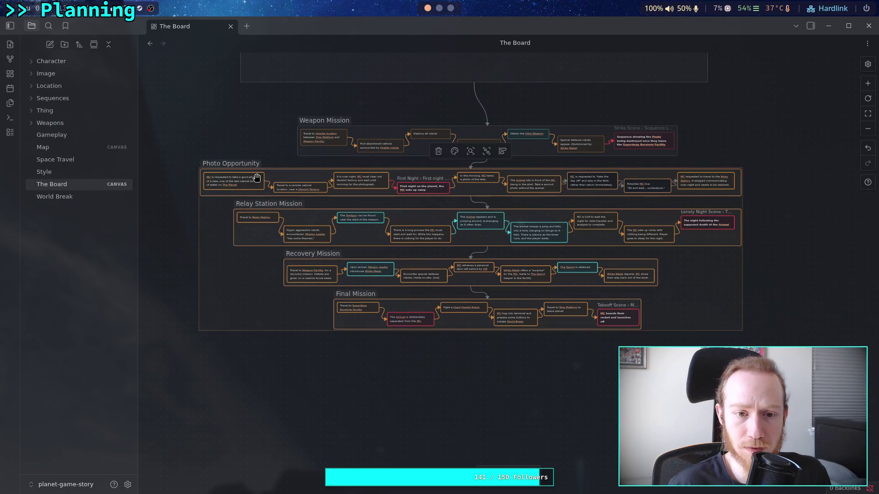
pyautogui.press('Down')
pyautogui.press('Down')
pyautogui.press('Down')
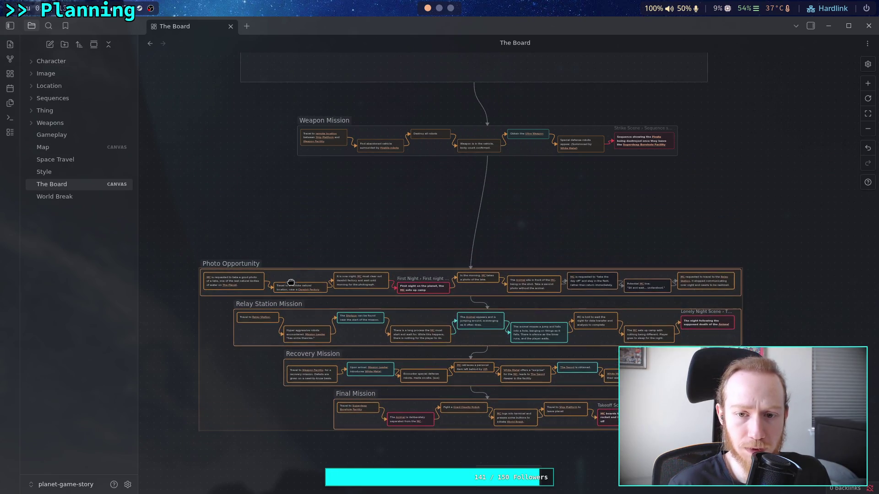
pyautogui.scroll(2, 344, 195)
pyautogui.hscroll(1, 344, 196)
# Step: Make the Weapon Mission group much taller
pyautogui.moveTo(403, 210)
pyautogui.mouseDown()
pyautogui.moveTo(405, 283)
pyautogui.moveTo(346, 293)
pyautogui.mouseUp()
pyautogui.scroll(2, 326, 261)
pyautogui.hscroll(-1, 326, 261)
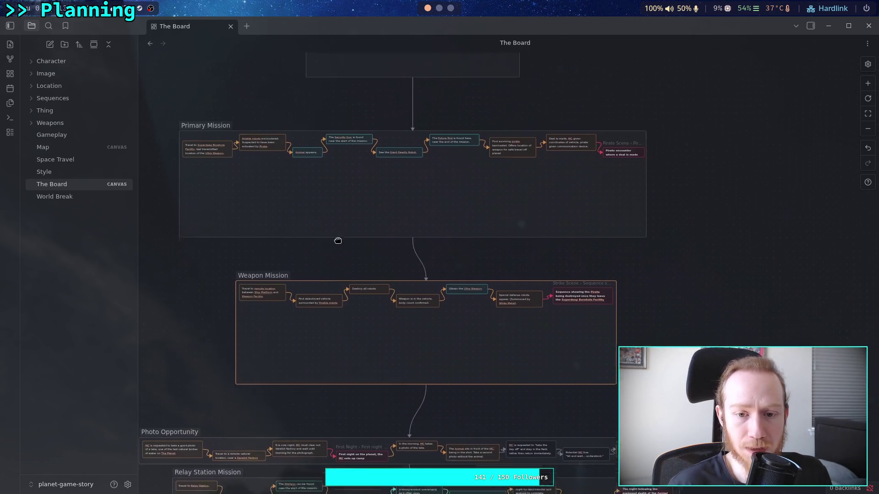
pyautogui.moveTo(449, 351); pyautogui.dragTo(453, 373)
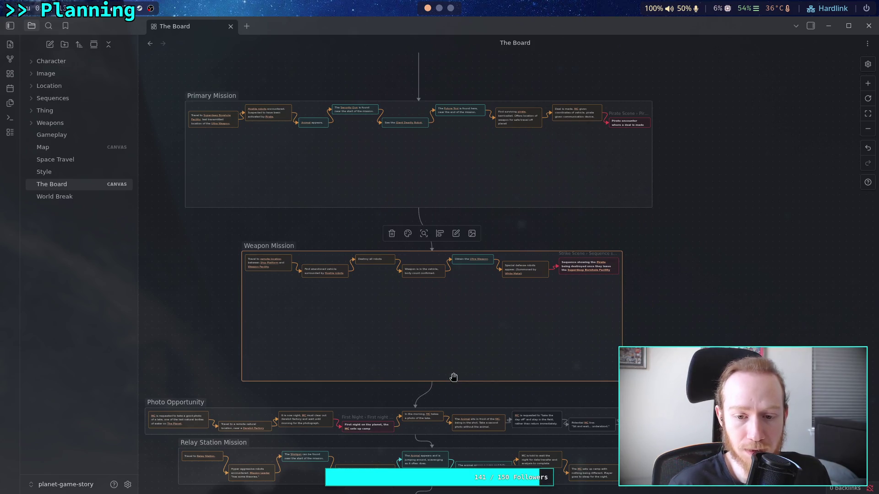
pyautogui.scroll(5, 408, 400)
pyautogui.moveTo(366, 209); pyautogui.dragTo(383, 308)
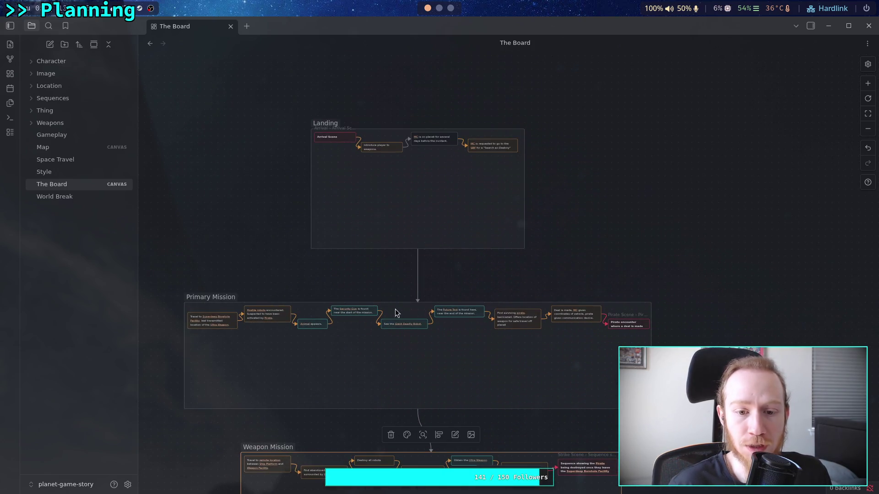
pyautogui.scroll(-4, 402, 255)
# Step: Move the Landing group higher up, then select the Primary Mission group
pyautogui.click(416, 136)
pyautogui.scroll(5, 452, 249)
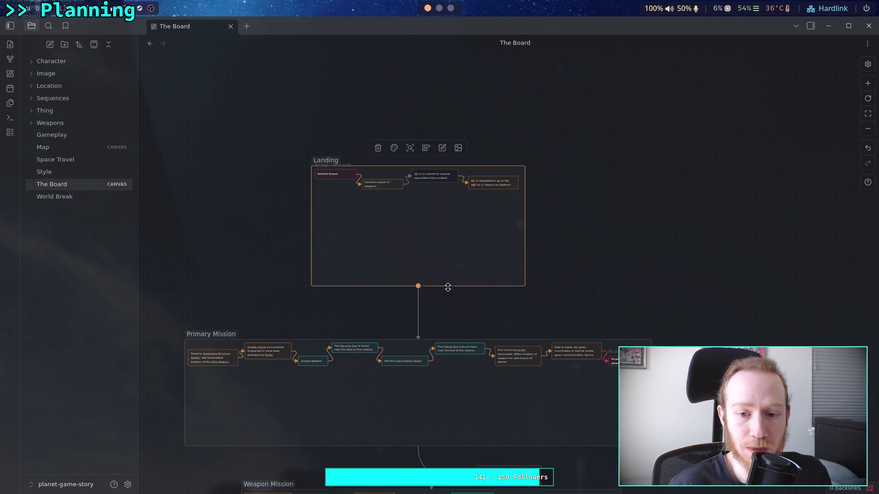
pyautogui.moveTo(444, 235); pyautogui.dragTo(428, 128)
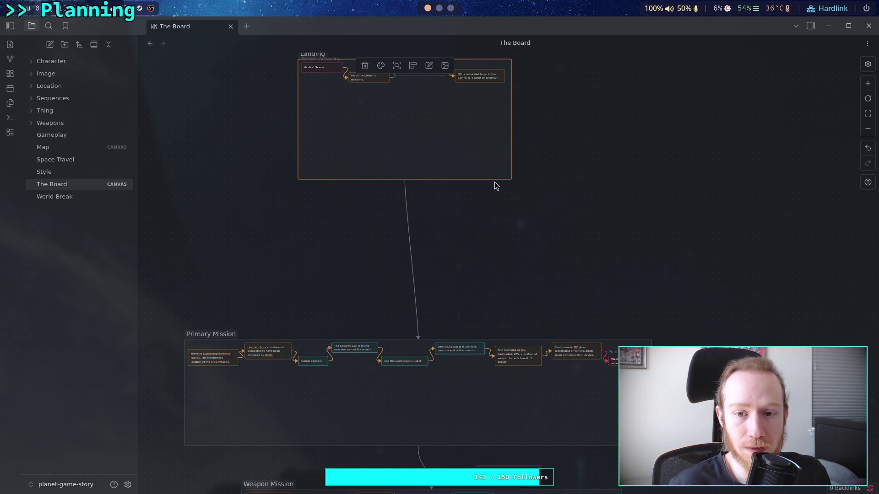
pyautogui.scroll(-1, 478, 207)
pyautogui.scroll(-3, 478, 207)
pyautogui.click(480, 243)
# Step: Move the Primary Mission group up and stretch it much taller
pyautogui.moveTo(475, 294); pyautogui.dragTo(471, 215)
pyautogui.moveTo(476, 275); pyautogui.dragTo(484, 343)
pyautogui.moveTo(442, 267)
pyautogui.mouseDown()
pyautogui.moveTo(426, 299)
pyautogui.moveTo(524, 285)
pyautogui.moveTo(455, 112)
pyautogui.mouseUp()
# Step: Move the Relay Station, Recovery and Final Mission groups lower on the board
pyautogui.scroll(-5, 455, 112)
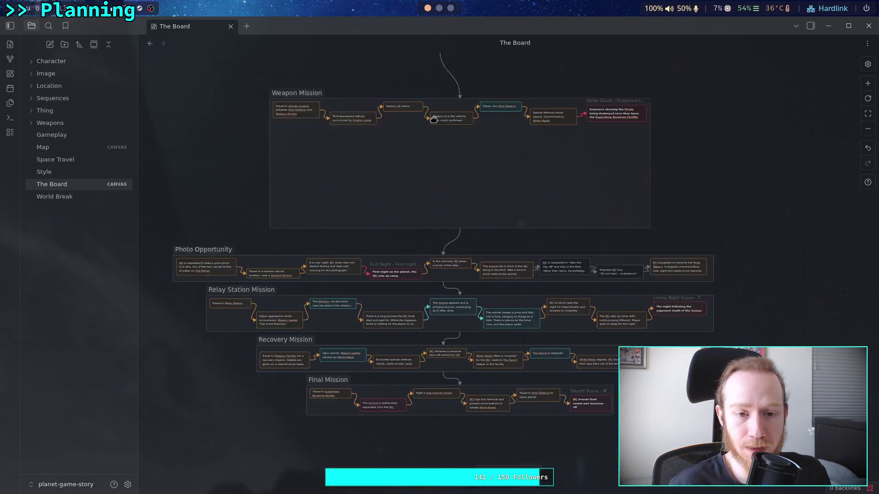
pyautogui.moveTo(167, 161); pyautogui.dragTo(331, 272)
pyautogui.moveTo(175, 383)
pyautogui.mouseDown()
pyautogui.moveTo(732, 255)
pyautogui.moveTo(772, 196)
pyautogui.mouseUp()
pyautogui.moveTo(517, 212); pyautogui.dragTo(509, 329)
pyautogui.moveTo(510, 215); pyautogui.dragTo(509, 264)
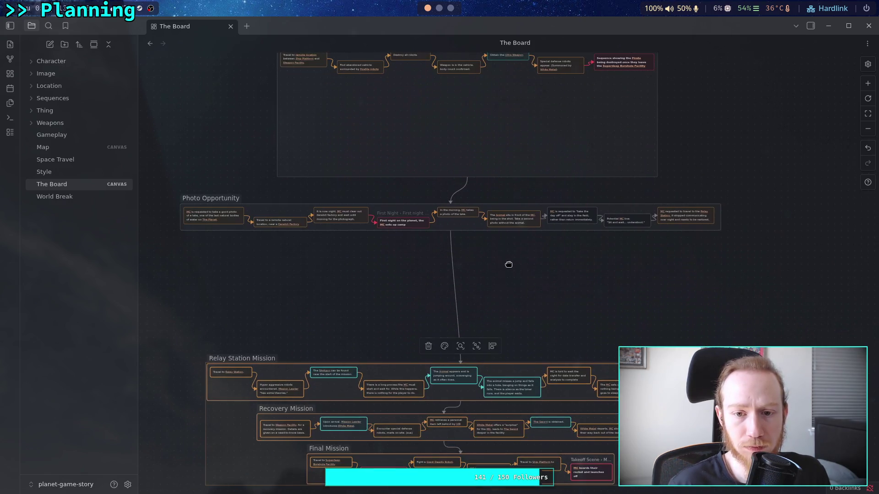
pyautogui.moveTo(468, 231); pyautogui.dragTo(466, 324)
# Step: Select all the mission groups and shift them down together
pyautogui.scroll(3, 461, 347)
pyautogui.moveTo(422, 382)
pyautogui.mouseDown()
pyautogui.moveTo(465, 109)
pyautogui.moveTo(463, 141)
pyautogui.moveTo(462, 122)
pyautogui.mouseUp()
pyautogui.moveTo(197, 418)
pyautogui.mouseDown()
pyautogui.moveTo(861, 89)
pyautogui.moveTo(746, 88)
pyautogui.mouseUp()
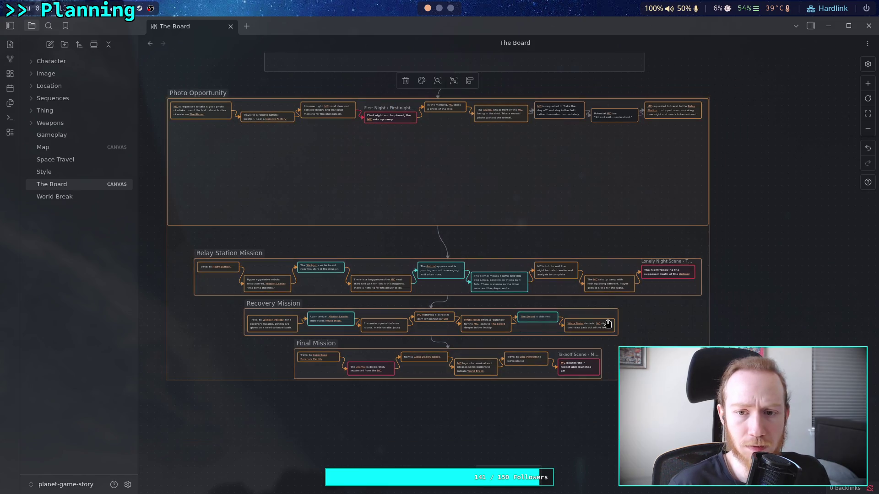
pyautogui.moveTo(460, 172); pyautogui.dragTo(467, 286)
# Step: Move the Weapon Mission group down and to the left
pyautogui.scroll(2, 467, 286)
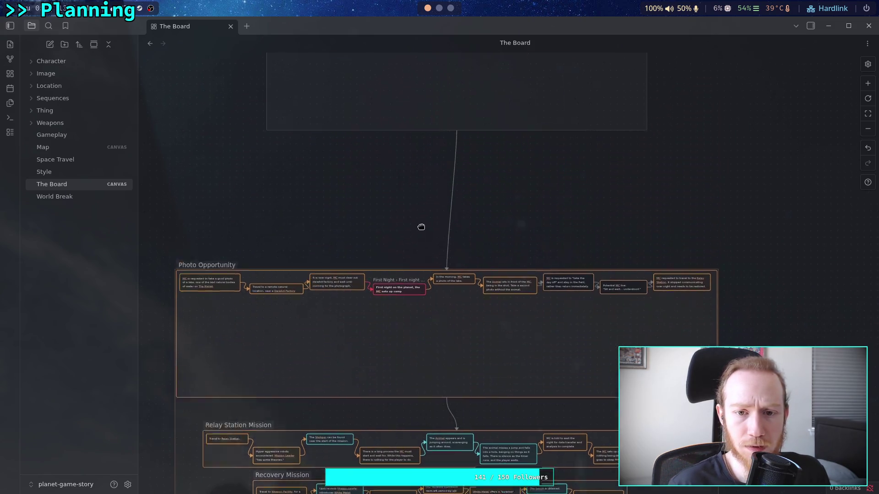
pyautogui.scroll(2, 349, 265)
pyautogui.moveTo(192, 383); pyautogui.dragTo(659, 187)
pyautogui.moveTo(509, 257); pyautogui.dragTo(499, 300)
pyautogui.scroll(4, 488, 370)
pyautogui.moveTo(487, 370); pyautogui.dragTo(475, 402)
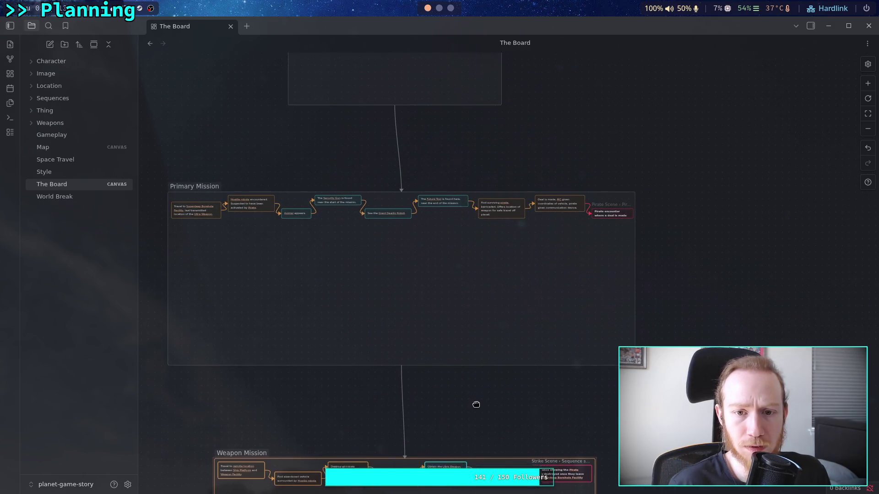
# Step: Fit all the mission groups in view and select the Weapon Mission group
pyautogui.scroll(3, 430, 124)
pyautogui.scroll(3, 511, 178)
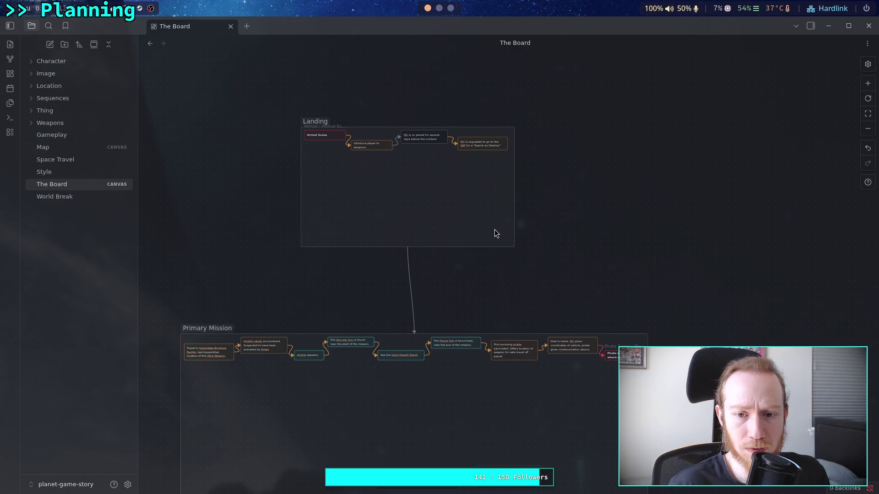
pyautogui.click(457, 222)
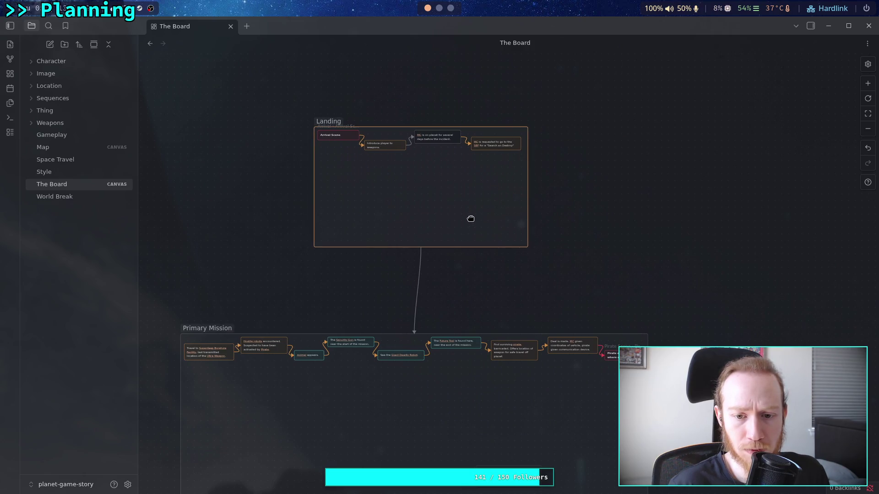
pyautogui.click(466, 220)
pyautogui.scroll(-5, 497, 296)
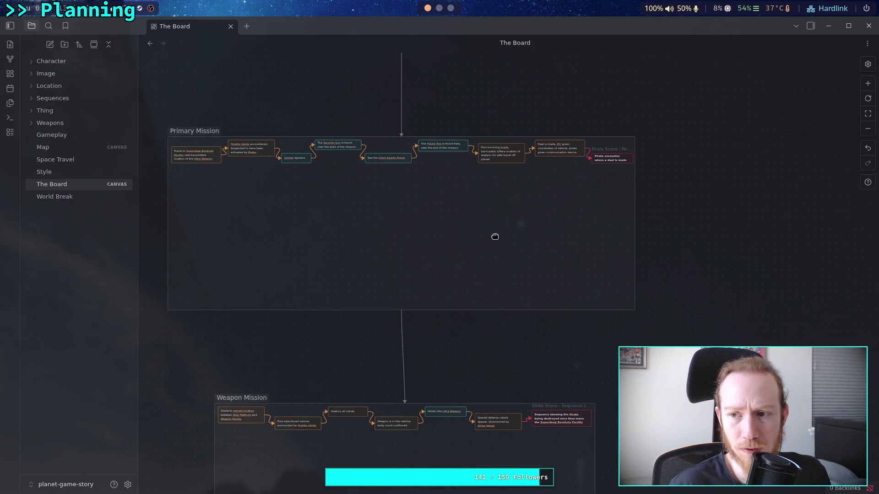
pyautogui.click(867, 114)
pyautogui.scroll(-2, 594, 133)
pyautogui.click(531, 255)
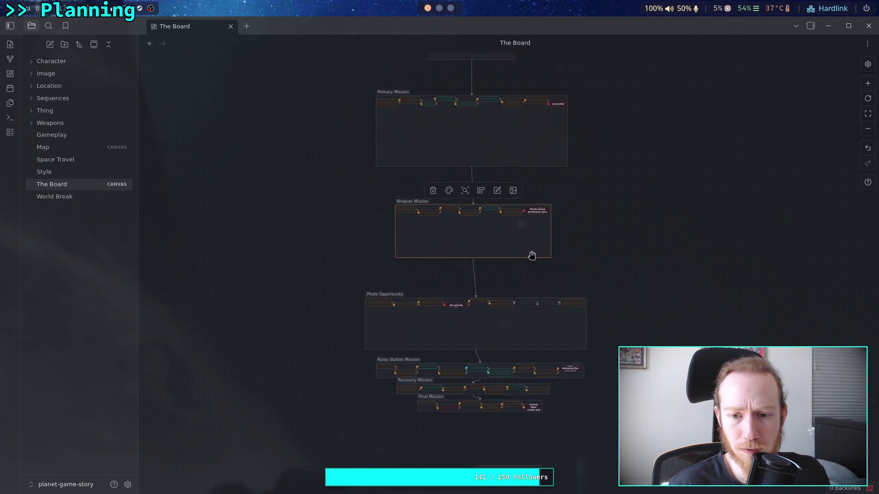
# Step: Enlarge the Weapon Mission group toward the upper left
pyautogui.scroll(1, 527, 251)
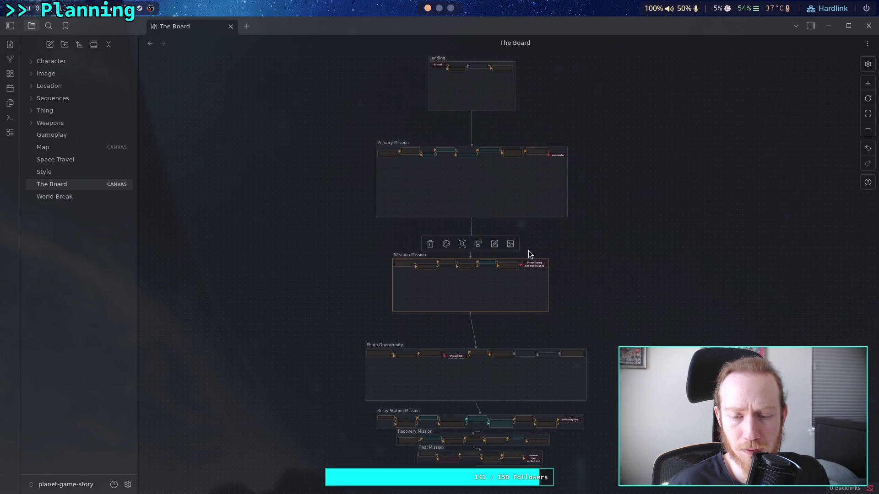
pyautogui.keyDown('ctrl'); pyautogui.scroll(3, 534, 265); pyautogui.keyUp('ctrl')
pyautogui.scroll(1, 480, 316)
pyautogui.scroll(-1, 496, 324)
pyautogui.keyDown('ctrl'); pyautogui.scroll(2, 476, 318); pyautogui.keyUp('ctrl')
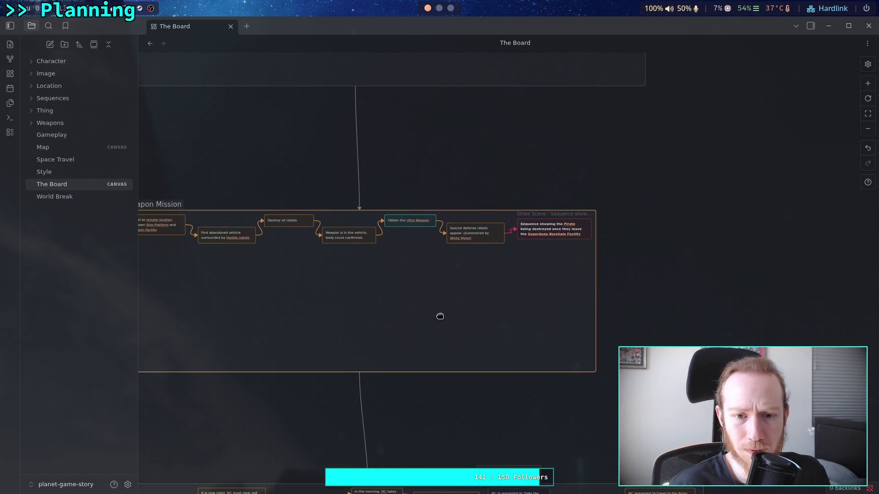
pyautogui.keyDown('ctrl'); pyautogui.scroll(2, 442, 320); pyautogui.keyUp('ctrl')
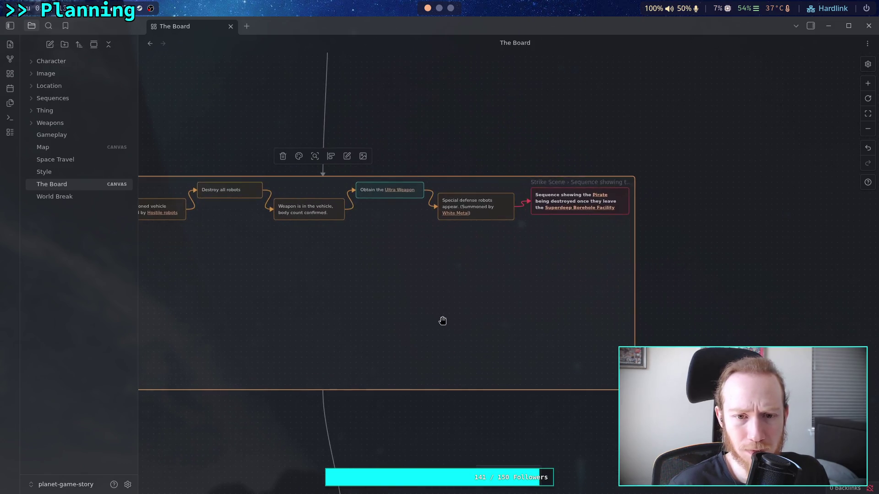
pyautogui.hscroll(-1, 468, 314)
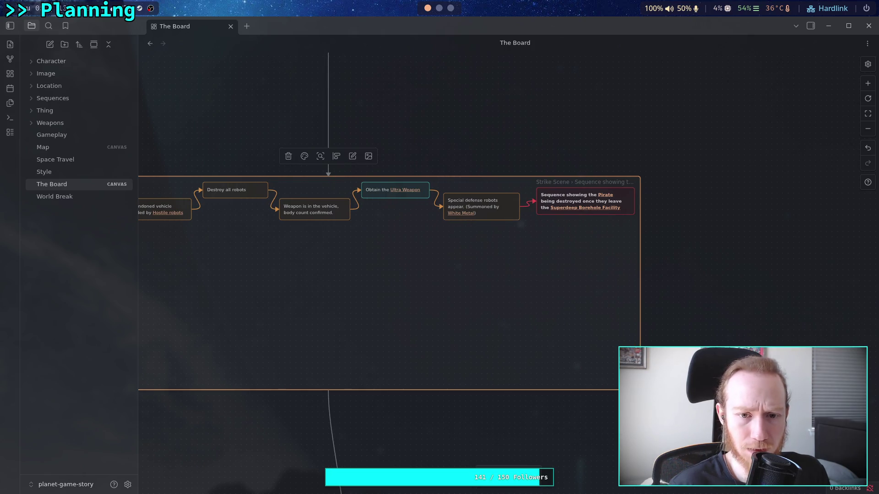
pyautogui.keyDown('ctrl'); pyautogui.scroll(-3, 509, 274); pyautogui.keyUp('ctrl')
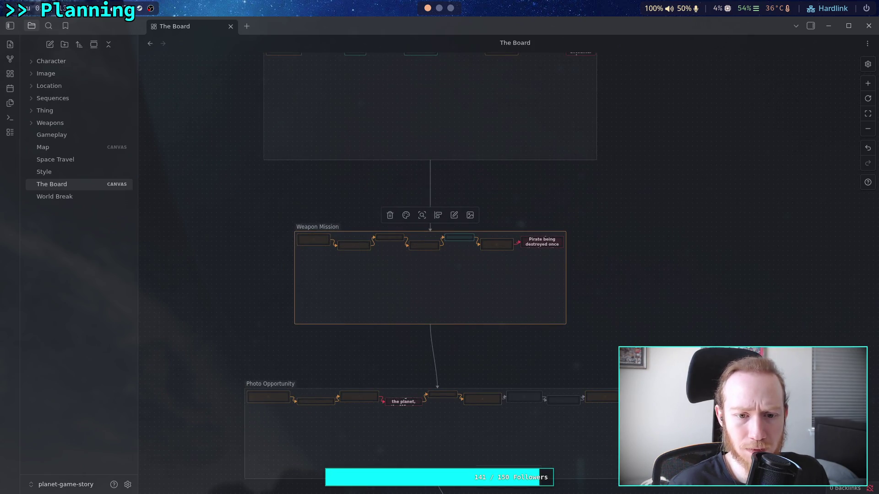
pyautogui.moveTo(487, 351)
pyautogui.mouseDown()
pyautogui.moveTo(467, 255)
pyautogui.moveTo(471, 195)
pyautogui.moveTo(465, 284)
pyautogui.mouseUp()
pyautogui.keyDown('ctrl'); pyautogui.scroll(2, 464, 230); pyautogui.keyUp('ctrl')
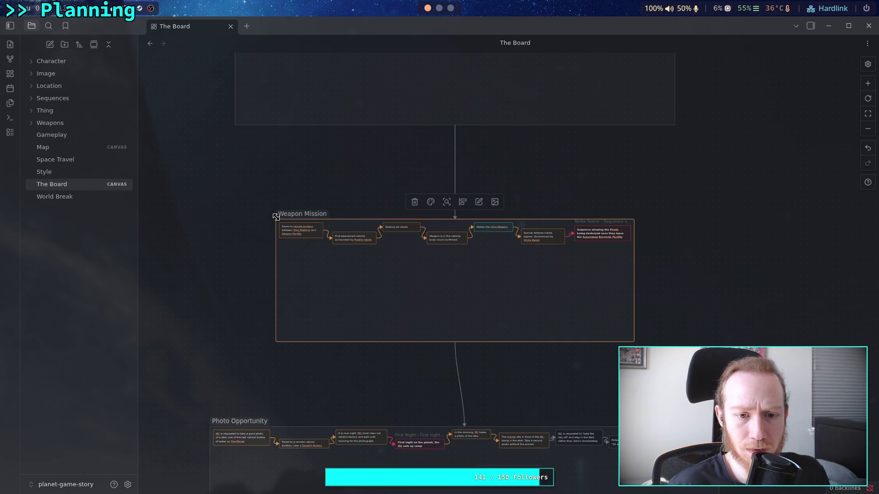
pyautogui.moveTo(276, 219); pyautogui.dragTo(272, 214)
# Step: Resize the Primary Mission group slightly from its corner handle
pyautogui.keyDown('ctrl'); pyautogui.scroll(-2, 492, 271); pyautogui.keyUp('ctrl')
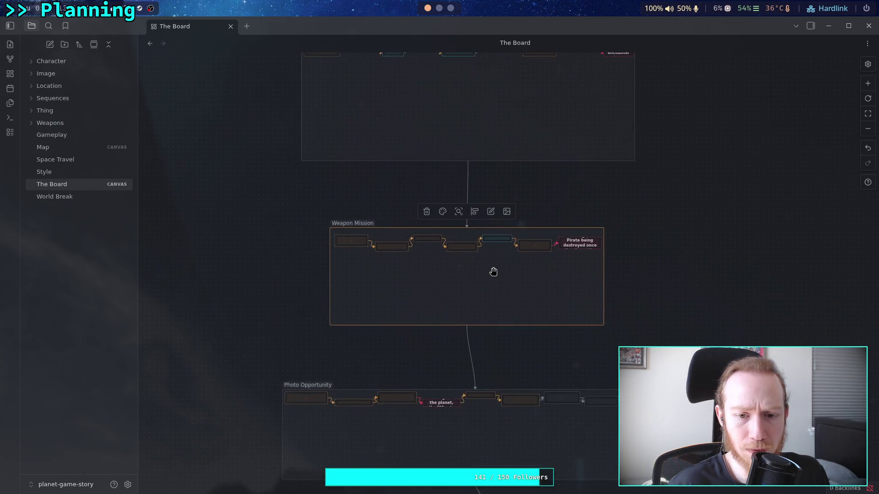
pyautogui.hscroll(2, 493, 275)
pyautogui.scroll(3, 549, 329)
pyautogui.hscroll(-2, 550, 329)
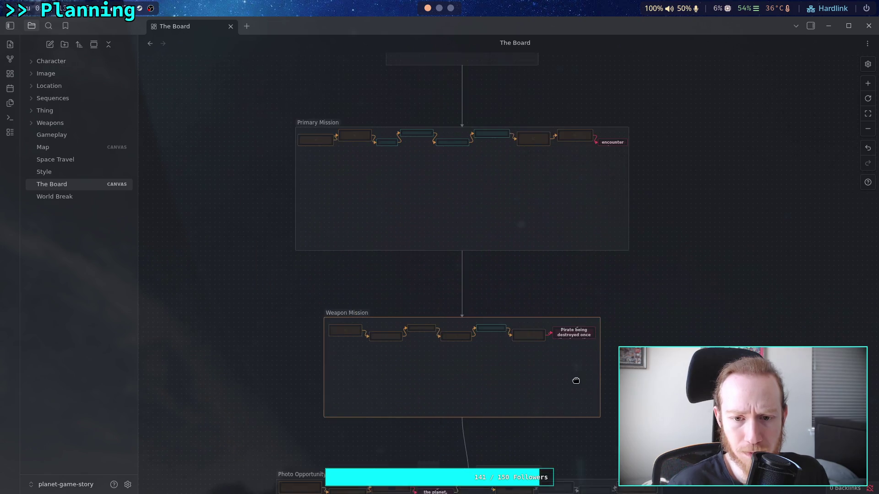
pyautogui.click(299, 130)
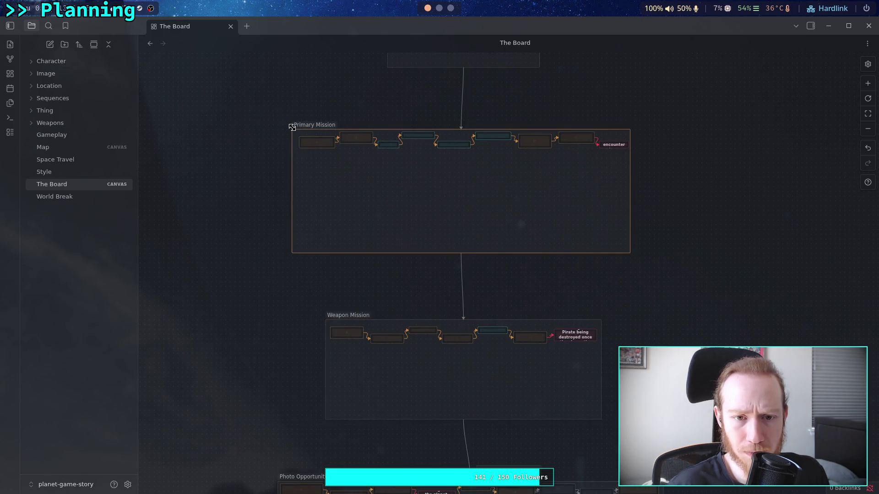
pyautogui.moveTo(627, 251); pyautogui.dragTo(630, 253)
# Step: Select the Landing group and try resizing it
pyautogui.scroll(4, 481, 238)
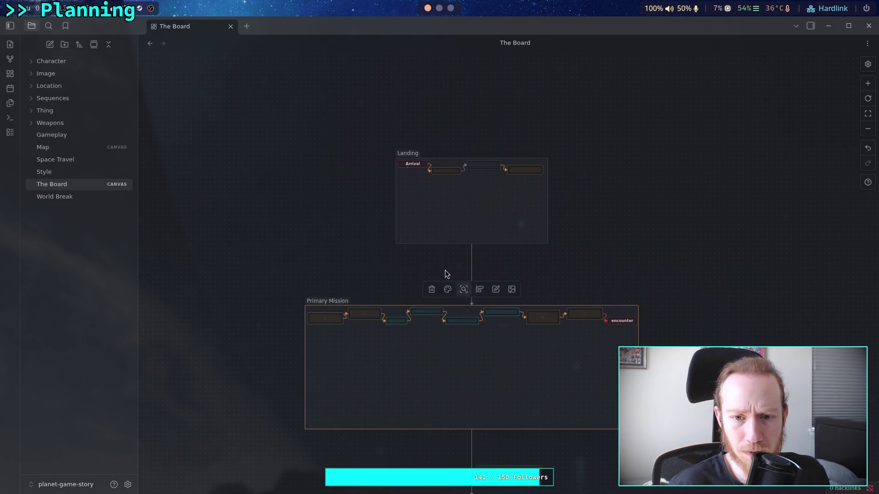
pyautogui.click(408, 163)
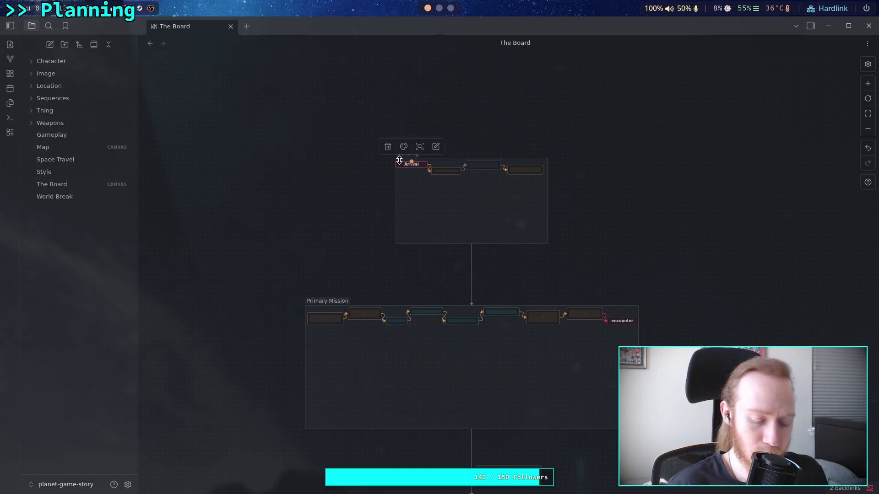
pyautogui.click(394, 232)
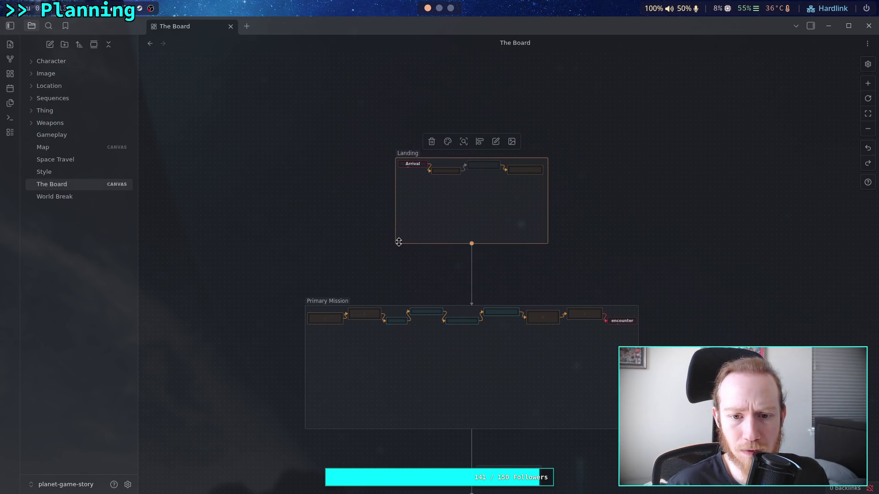
pyautogui.moveTo(393, 159); pyautogui.dragTo(395, 158)
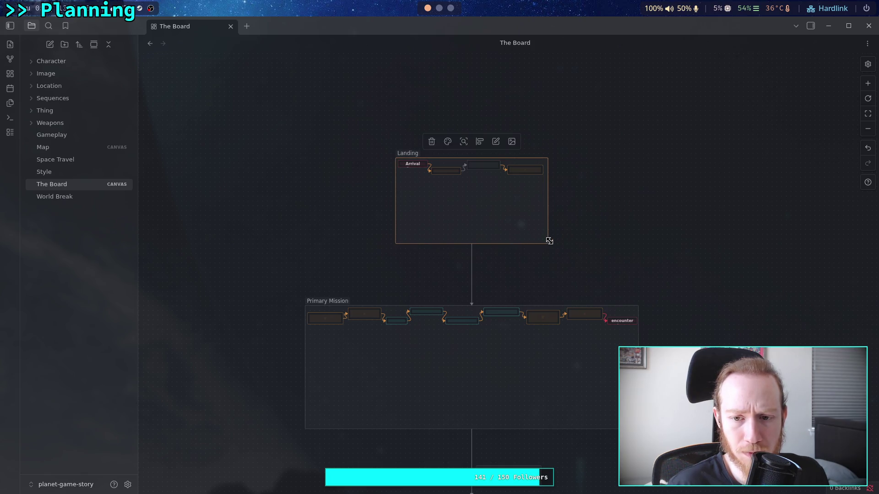
pyautogui.scroll(-5, 502, 259)
pyautogui.scroll(-9, 501, 284)
# Step: Undo the accidental resize of the first Photo Opportunity card
pyautogui.click(254, 188)
pyautogui.click(254, 164)
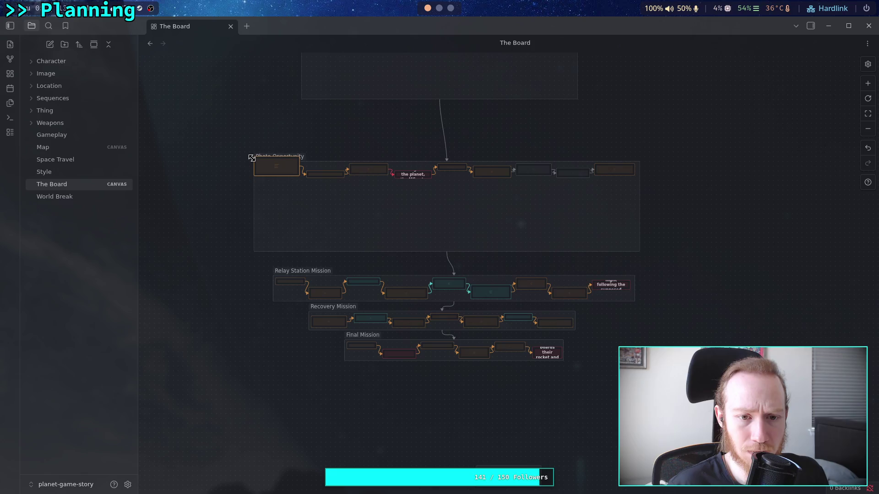
pyautogui.hotkey('ctrl', 'z')
pyautogui.click(243, 190)
pyautogui.click(255, 193)
pyautogui.press('Escape')
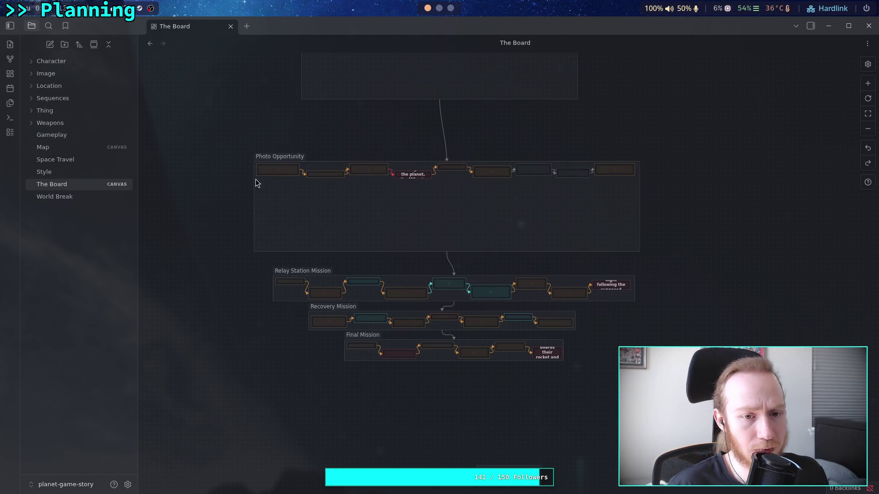
pyautogui.click(255, 192)
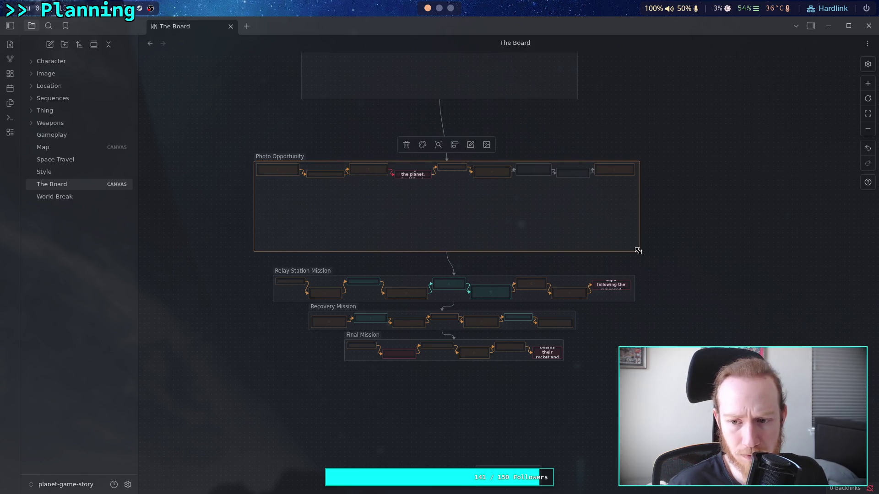
# Step: Move the Recovery and Final Mission groups further down the board
pyautogui.scroll(-5, 509, 220)
pyautogui.moveTo(185, 312); pyautogui.dragTo(630, 157)
pyautogui.moveTo(459, 231)
pyautogui.mouseDown()
pyautogui.moveTo(516, 249)
pyautogui.moveTo(525, 282)
pyautogui.mouseUp()
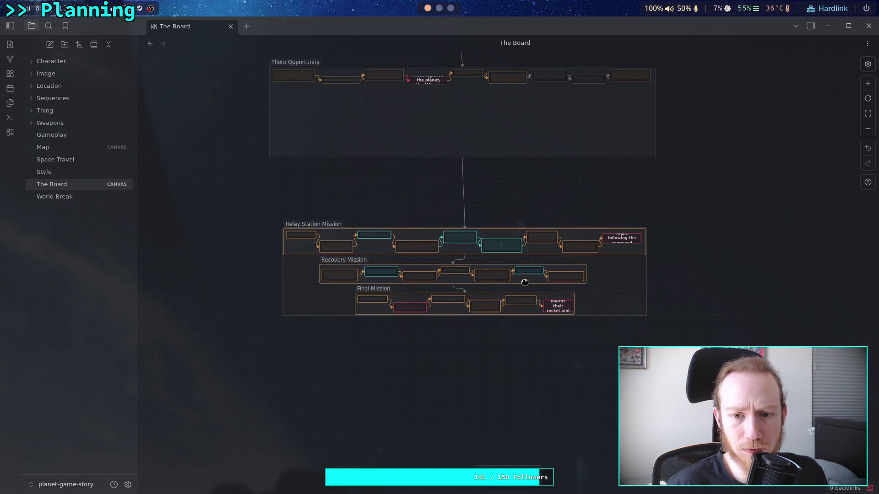
pyautogui.moveTo(623, 366); pyautogui.dragTo(313, 259)
pyautogui.moveTo(522, 285); pyautogui.dragTo(525, 378)
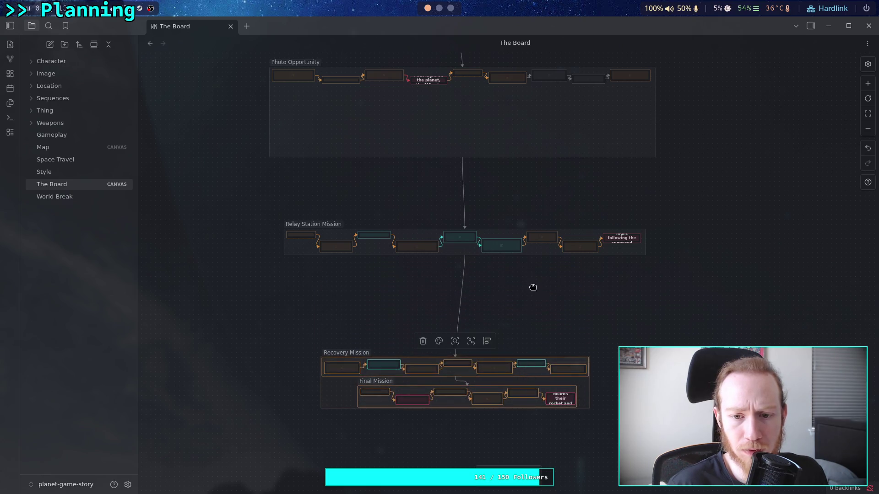
pyautogui.scroll(2, 533, 287)
pyautogui.press('Escape')
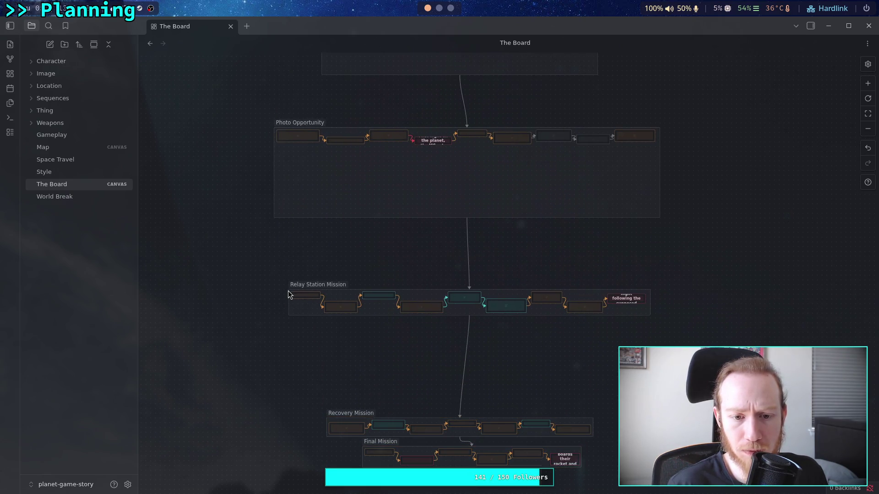
# Step: Make the Relay Station Mission group taller and move it up
pyautogui.click(300, 296)
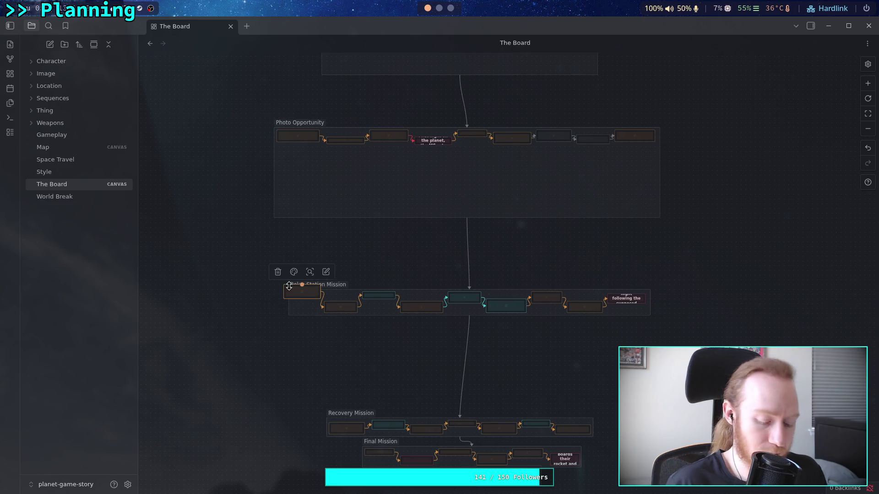
pyautogui.click(290, 310)
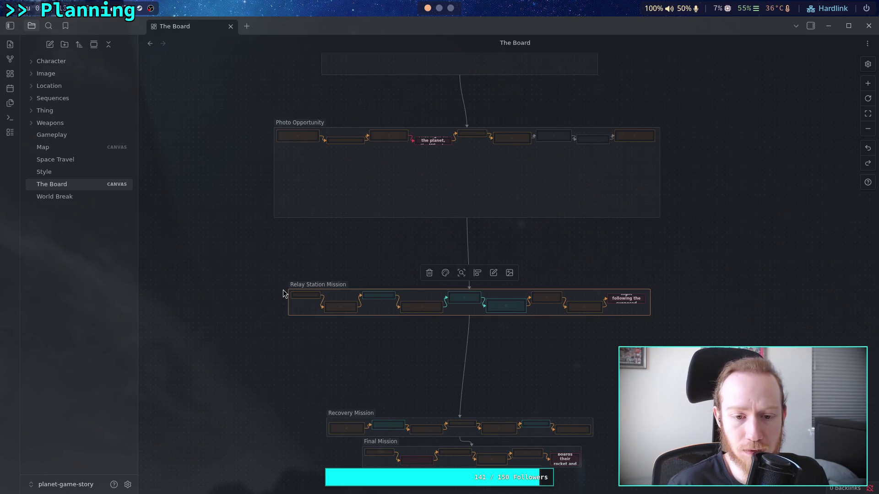
pyautogui.moveTo(286, 288)
pyautogui.mouseDown()
pyautogui.moveTo(278, 282)
pyautogui.moveTo(285, 287)
pyautogui.mouseUp()
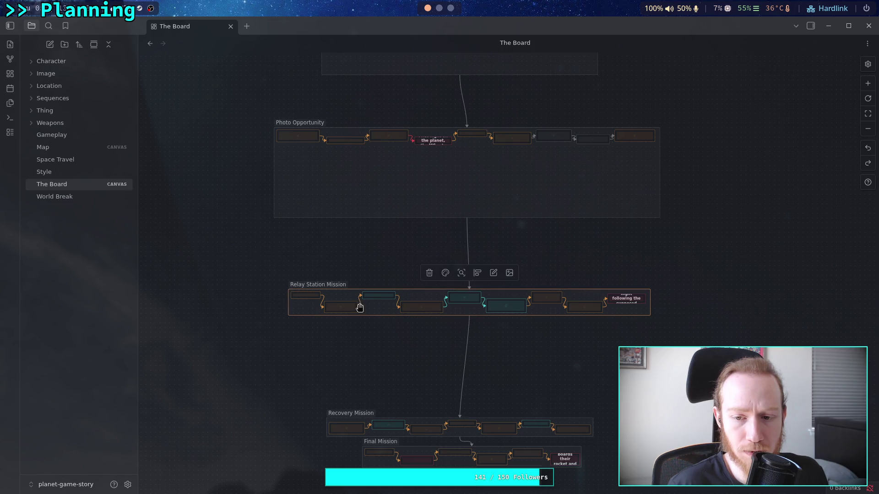
pyautogui.moveTo(651, 312)
pyautogui.mouseDown()
pyautogui.moveTo(659, 387)
pyautogui.moveTo(650, 384)
pyautogui.moveTo(650, 394)
pyautogui.mouseUp()
pyautogui.moveTo(556, 363); pyautogui.dragTo(557, 332)
# Step: Shift the Recovery Mission group slightly down and right
pyautogui.scroll(-3, 590, 254)
pyautogui.scroll(-3, 590, 253)
pyautogui.click(528, 228)
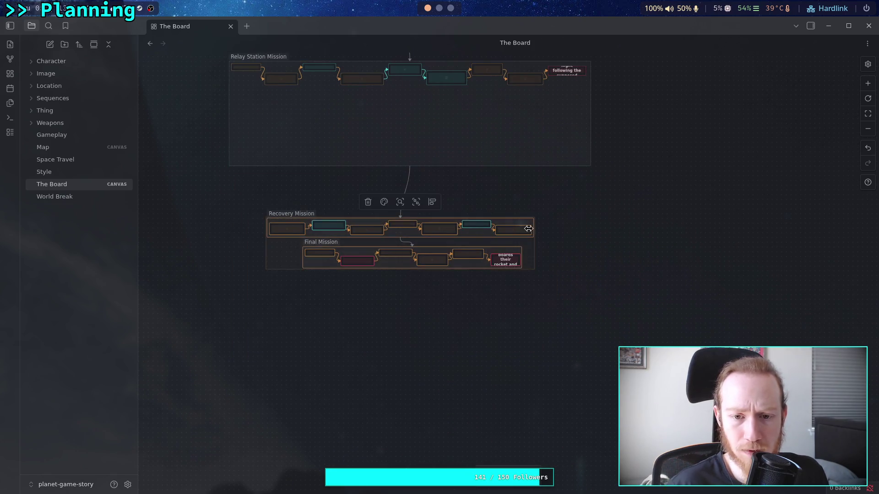
pyautogui.moveTo(476, 264); pyautogui.dragTo(480, 283)
pyautogui.click(381, 364)
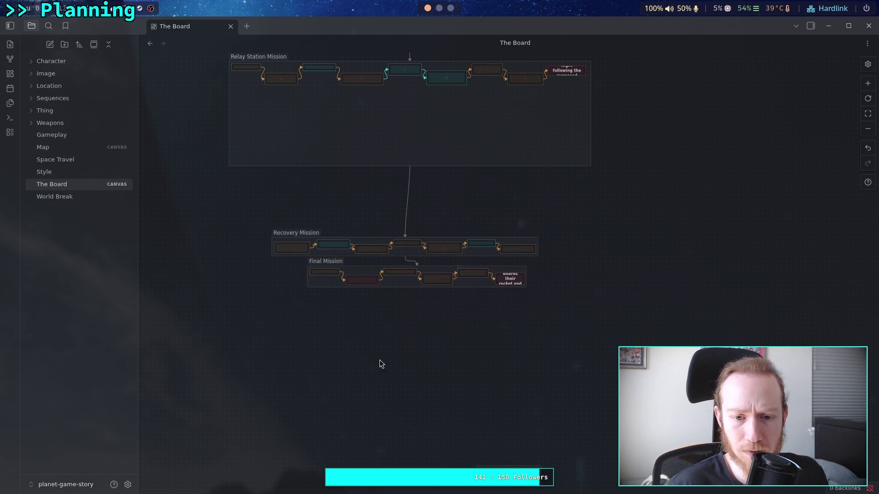
# Step: Move the Final Mission group far below Recovery Mission
pyautogui.moveTo(280, 325); pyautogui.dragTo(570, 261)
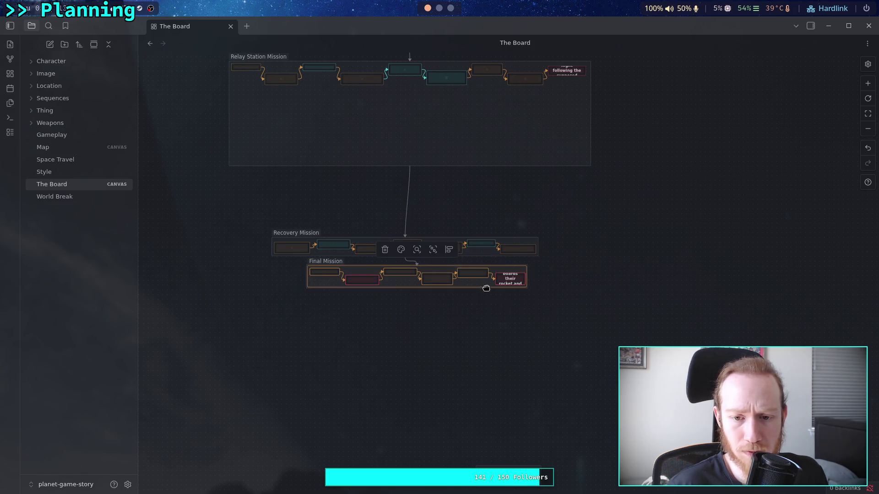
pyautogui.moveTo(486, 288); pyautogui.dragTo(498, 436)
pyautogui.scroll(-1, 501, 267)
pyautogui.click(311, 414)
pyautogui.click(319, 423)
pyautogui.moveTo(321, 414); pyautogui.dragTo(322, 415)
pyautogui.scroll(-3, 444, 296)
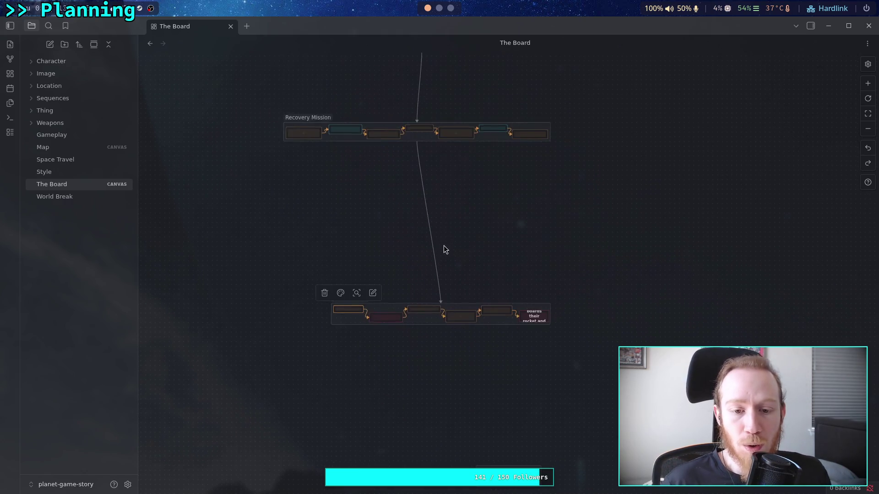
# Step: Enlarge the Final Mission group slightly from its corner
pyautogui.scroll(3, 444, 247)
pyautogui.scroll(-3, 523, 269)
pyautogui.scroll(3, 320, 372)
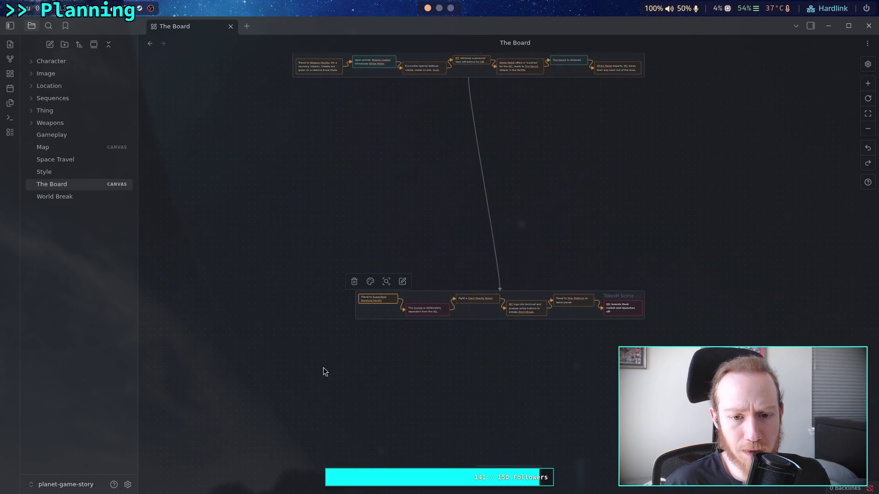
pyautogui.click(359, 320)
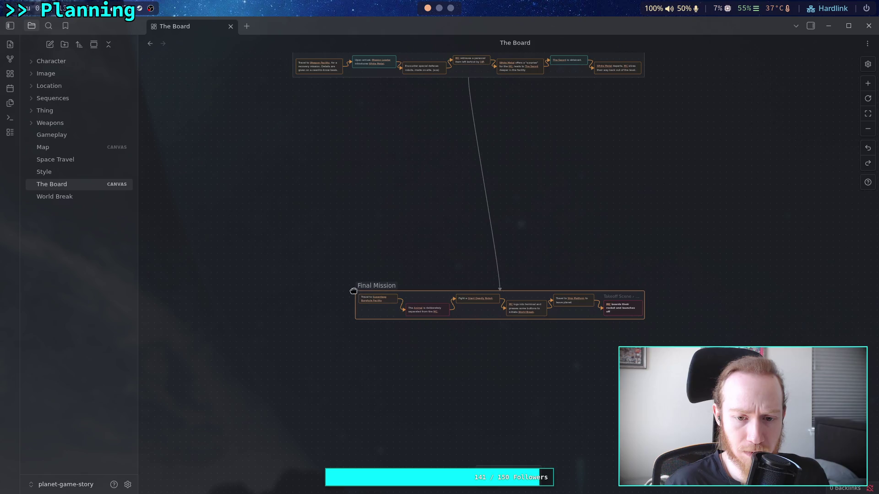
pyautogui.moveTo(645, 320); pyautogui.dragTo(649, 325)
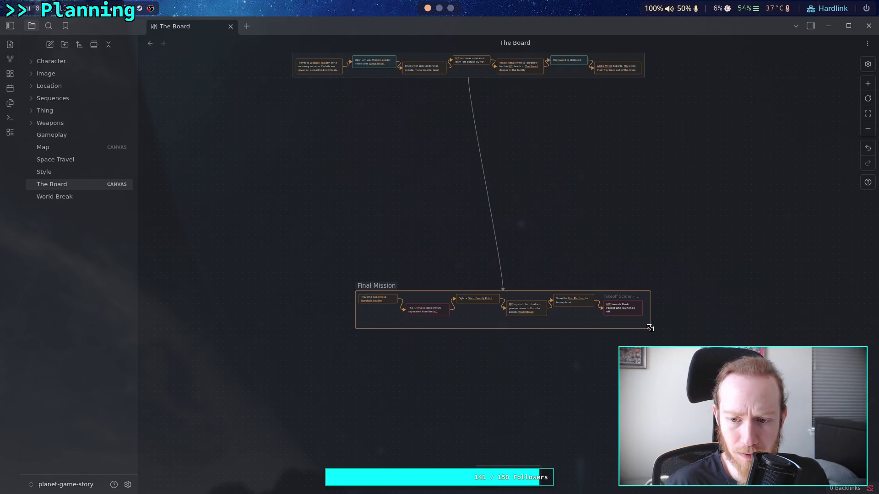
# Step: Widen the Photo Opportunity group slightly
pyautogui.scroll(1, 555, 328)
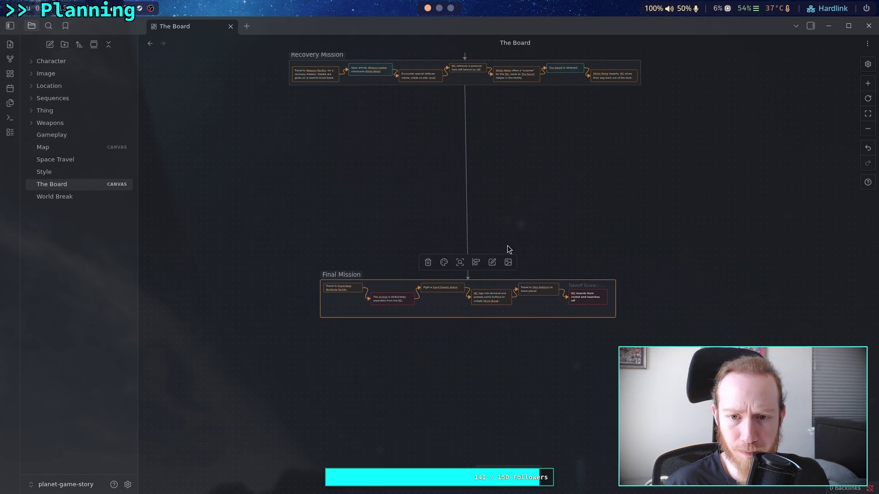
pyautogui.scroll(15, 508, 249)
pyautogui.scroll(-5, 391, 298)
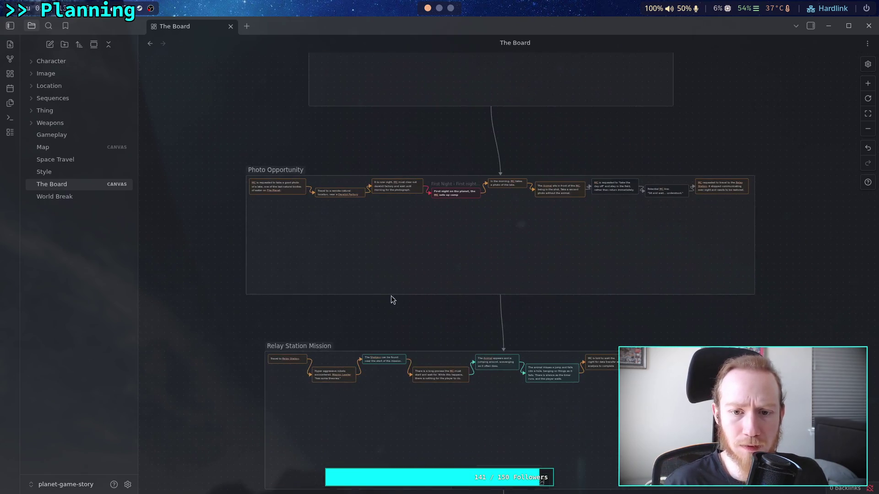
pyautogui.click(460, 261)
pyautogui.moveTo(461, 260); pyautogui.dragTo(445, 261)
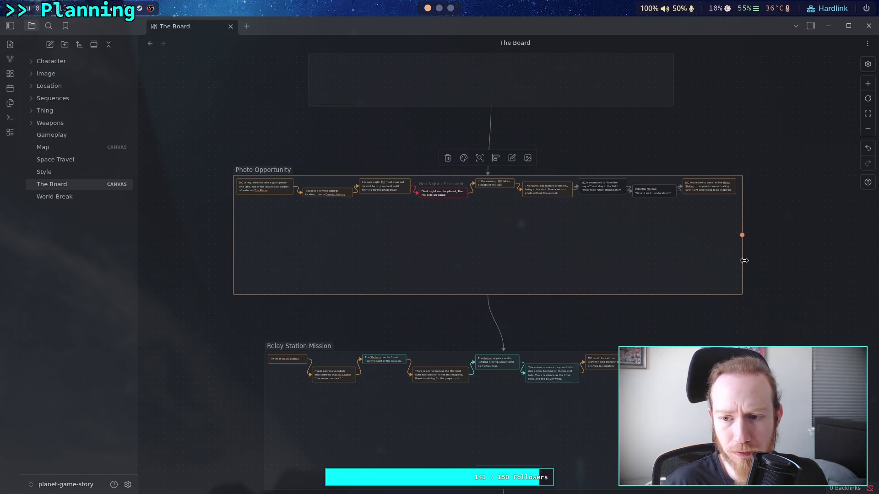
pyautogui.moveTo(744, 260); pyautogui.dragTo(748, 261)
# Step: Nudge the Relay Station Mission group slightly left
pyautogui.scroll(-3, 700, 271)
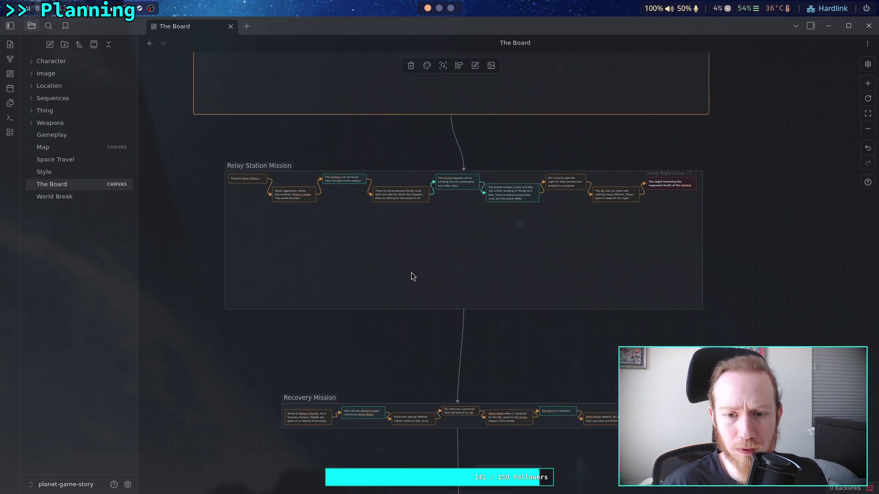
pyautogui.click(422, 305)
pyautogui.moveTo(494, 265); pyautogui.dragTo(479, 261)
pyautogui.scroll(-4, 434, 258)
pyautogui.click(445, 233)
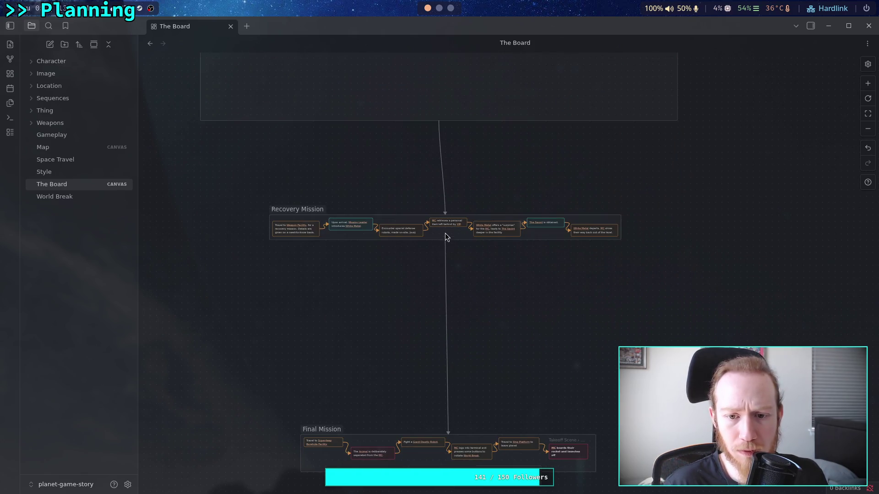
# Step: Make the Recovery Mission group taller and wider, then realign its position
pyautogui.click(446, 234)
pyautogui.moveTo(621, 239); pyautogui.dragTo(636, 293)
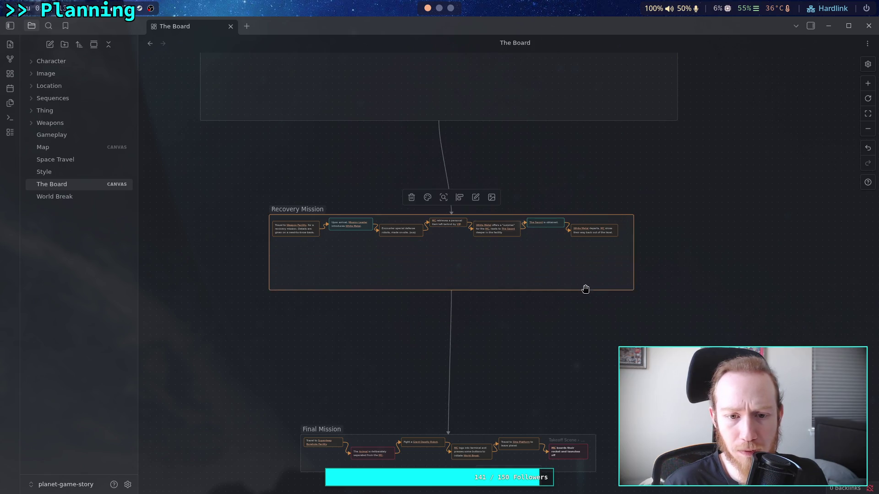
pyautogui.moveTo(267, 216); pyautogui.dragTo(263, 208)
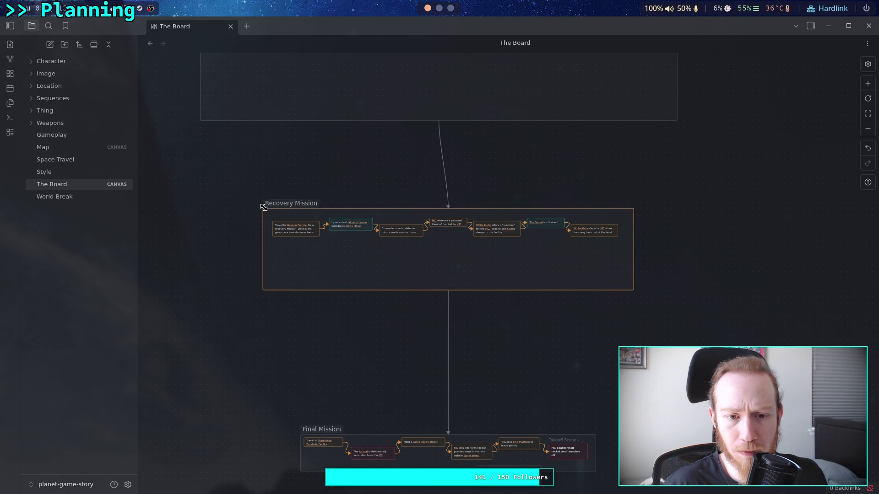
pyautogui.moveTo(505, 261); pyautogui.dragTo(492, 261)
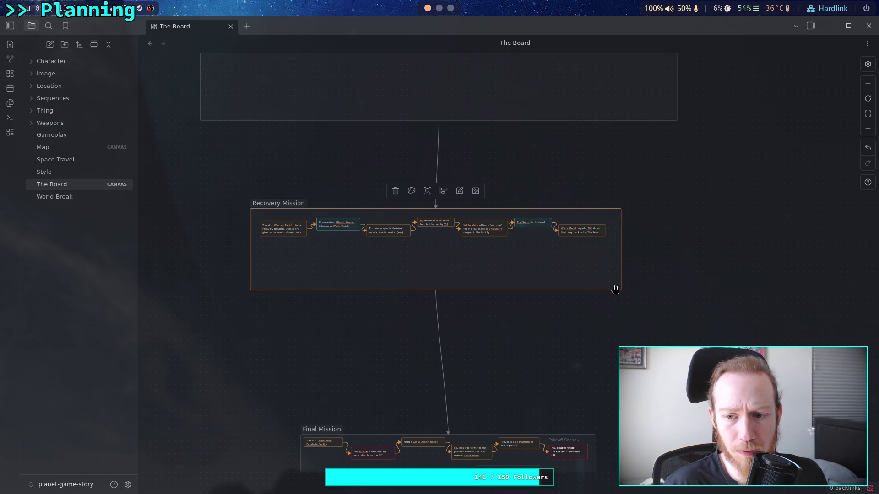
pyautogui.moveTo(619, 292); pyautogui.dragTo(614, 290)
pyautogui.moveTo(530, 280); pyautogui.dragTo(540, 281)
pyautogui.scroll(-3, 562, 173)
pyautogui.click(525, 314)
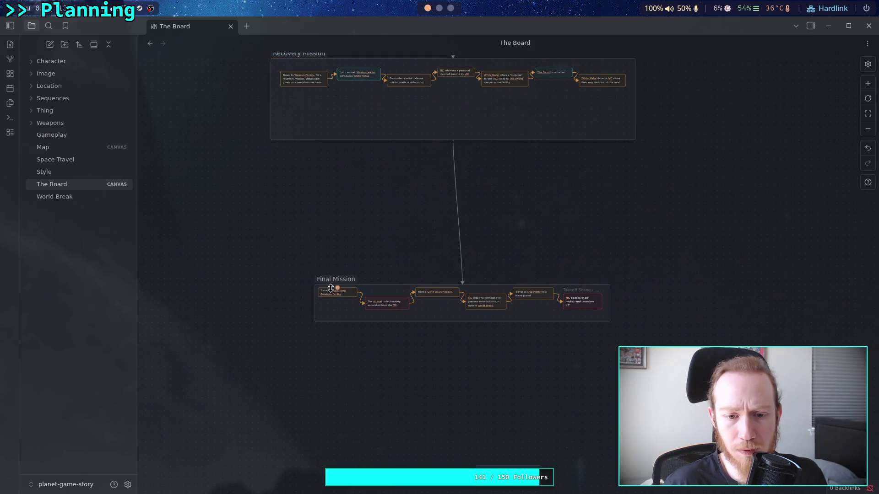
# Step: Extend the Final Mission group downward and centre it under Recovery Mission
pyautogui.click(316, 286)
pyautogui.moveTo(610, 323); pyautogui.dragTo(611, 402)
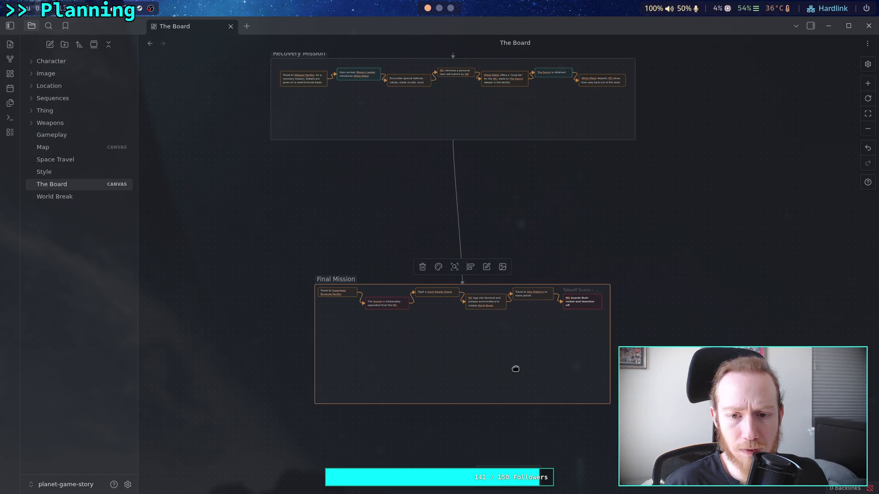
pyautogui.moveTo(514, 369); pyautogui.dragTo(502, 351)
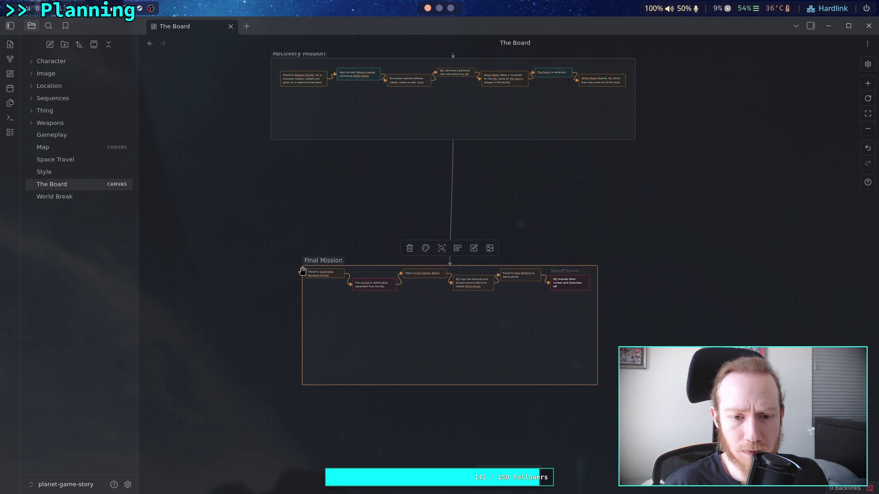
pyautogui.moveTo(302, 267); pyautogui.dragTo(305, 269)
pyautogui.click(305, 308)
pyautogui.moveTo(302, 306); pyautogui.dragTo(296, 306)
pyautogui.moveTo(382, 265); pyautogui.dragTo(382, 261)
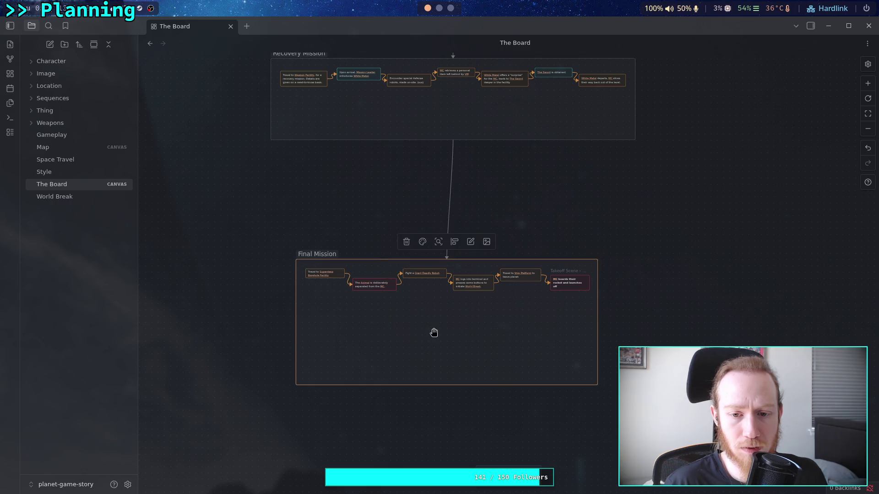
pyautogui.moveTo(441, 334); pyautogui.dragTo(447, 334)
pyautogui.scroll(15, 590, 239)
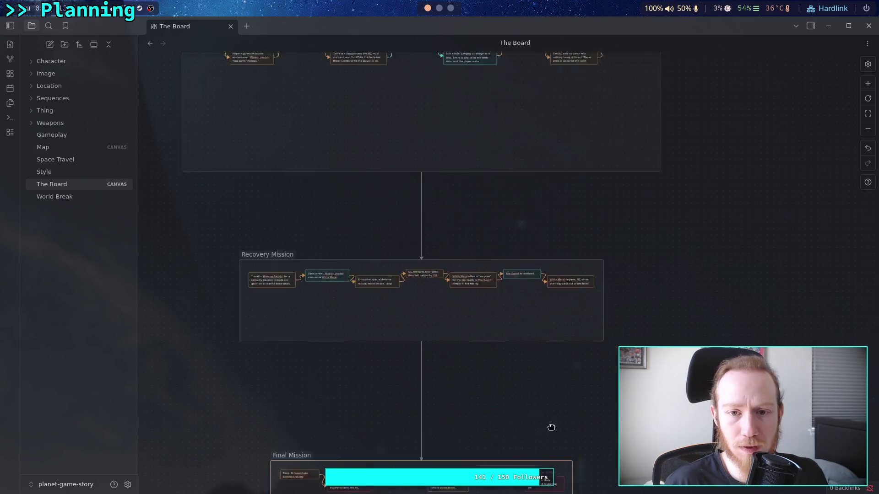
pyautogui.keyDown('ctrl'); pyautogui.scroll(-5, 526, 367); pyautogui.keyUp('ctrl')
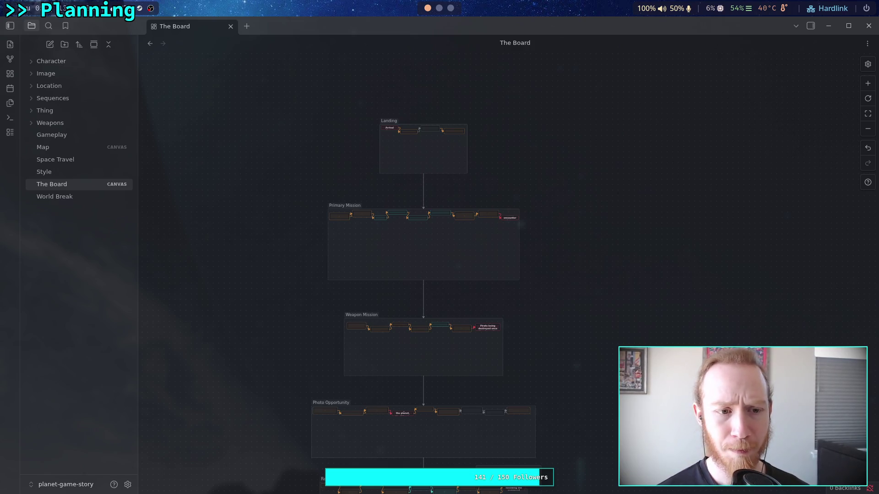
pyautogui.scroll(-2, 614, 306)
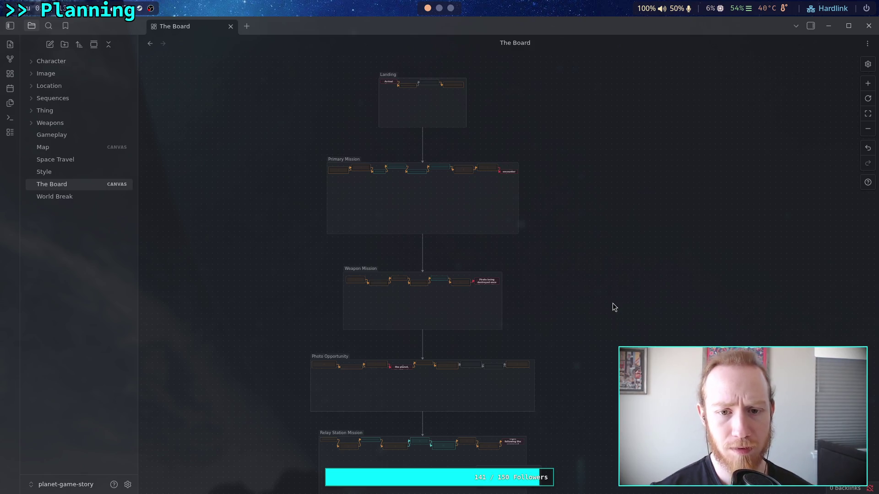
pyautogui.scroll(3, 547, 266)
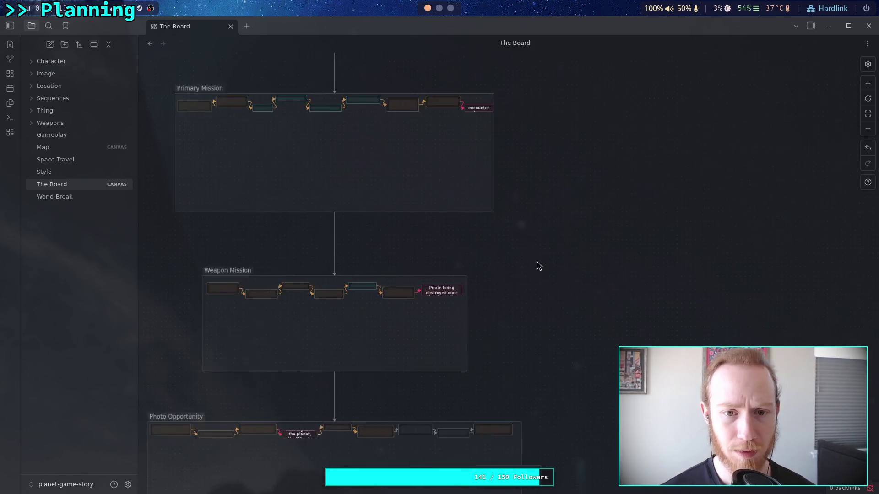
pyautogui.scroll(3, 484, 249)
pyautogui.scroll(5, 451, 251)
pyautogui.scroll(5, 525, 296)
pyautogui.scroll(-4, 471, 222)
pyautogui.scroll(5, 331, 262)
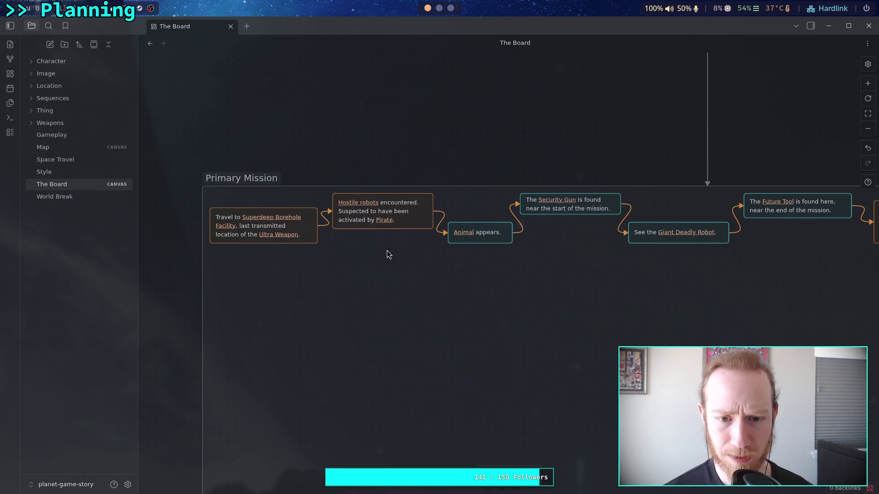
pyautogui.moveTo(404, 250); pyautogui.dragTo(358, 236)
pyautogui.hscroll(-4, 358, 236)
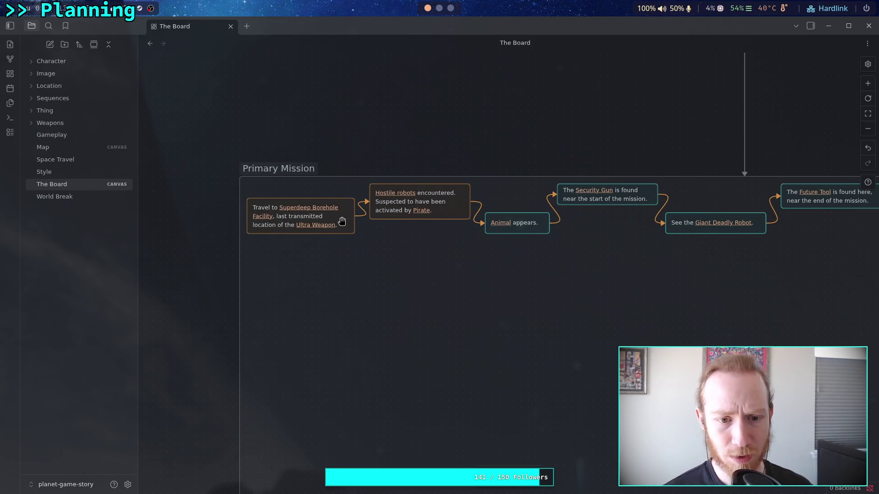
pyautogui.moveTo(343, 221); pyautogui.dragTo(343, 206)
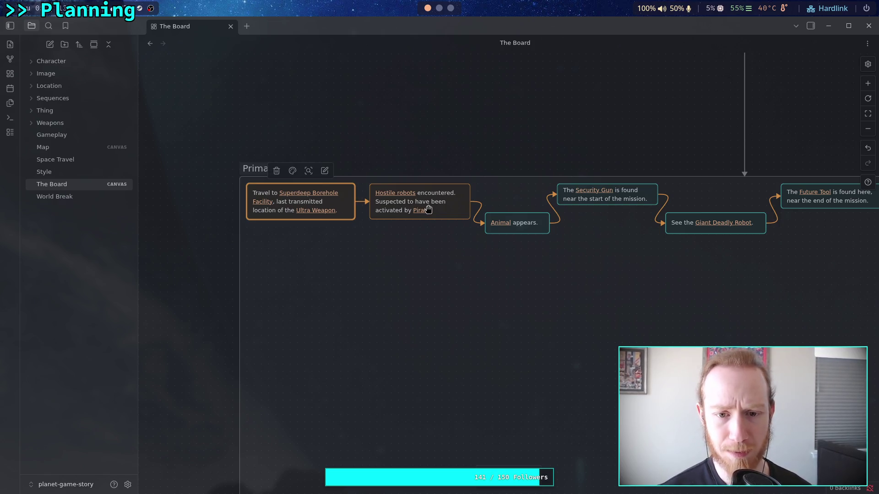
# Step: Place the Future Tool card beside Giant Deadly Robot and reroute its link
pyautogui.moveTo(455, 214); pyautogui.dragTo(351, 238)
pyautogui.moveTo(443, 235)
pyautogui.mouseDown()
pyautogui.moveTo(451, 212)
pyautogui.moveTo(502, 217)
pyautogui.moveTo(408, 294)
pyautogui.moveTo(490, 248)
pyautogui.moveTo(532, 210)
pyautogui.mouseUp()
pyautogui.hotkey('ctrl', 'z')
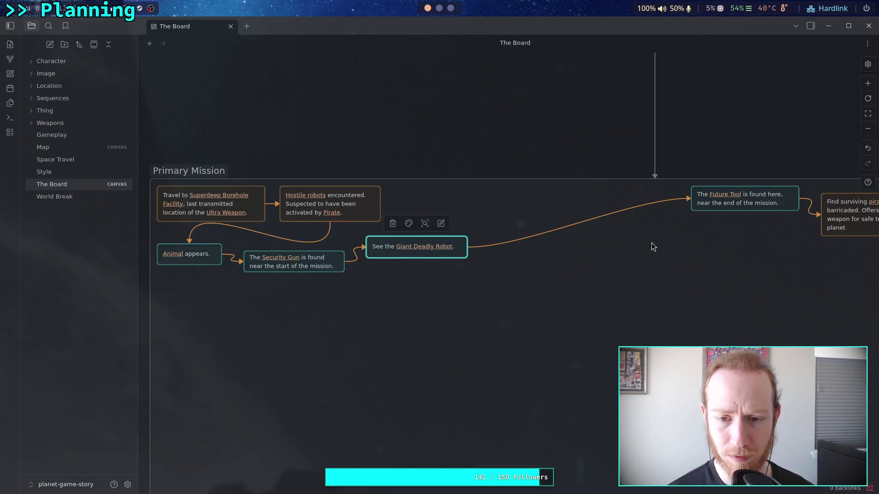
pyautogui.moveTo(739, 201)
pyautogui.mouseDown()
pyautogui.moveTo(647, 280)
pyautogui.moveTo(537, 302)
pyautogui.moveTo(515, 273)
pyautogui.moveTo(530, 266)
pyautogui.moveTo(404, 276)
pyautogui.mouseUp()
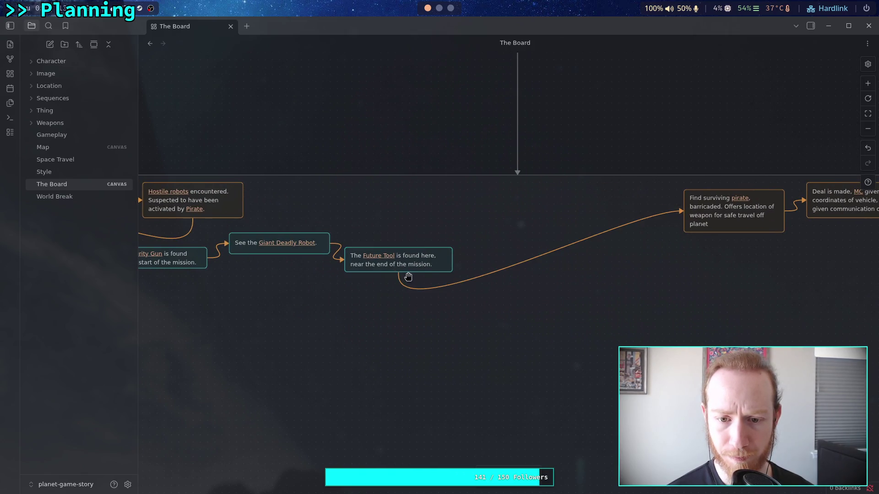
pyautogui.moveTo(683, 211)
pyautogui.mouseDown()
pyautogui.moveTo(736, 188)
pyautogui.moveTo(685, 190)
pyautogui.moveTo(402, 316)
pyautogui.moveTo(324, 302)
pyautogui.mouseUp()
# Step: Move the pirate card into the group under the Animal card
pyautogui.hscroll(-2, 567, 206)
pyautogui.hscroll(-3, 521, 259)
pyautogui.moveTo(514, 288)
pyautogui.mouseDown()
pyautogui.moveTo(319, 288)
pyautogui.moveTo(314, 264)
pyautogui.moveTo(318, 272)
pyautogui.mouseUp()
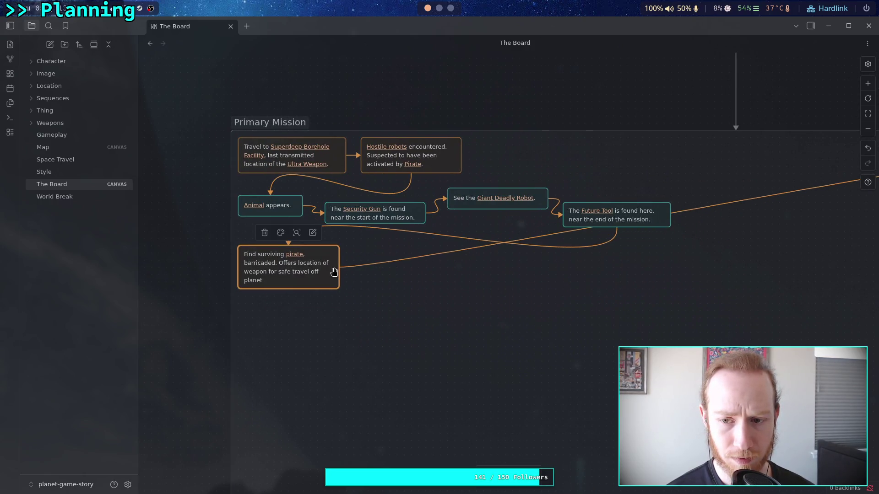
# Step: Bring the Deal is made card in beside the pirate card
pyautogui.hscroll(5, 412, 257)
pyautogui.hscroll(-3, 485, 249)
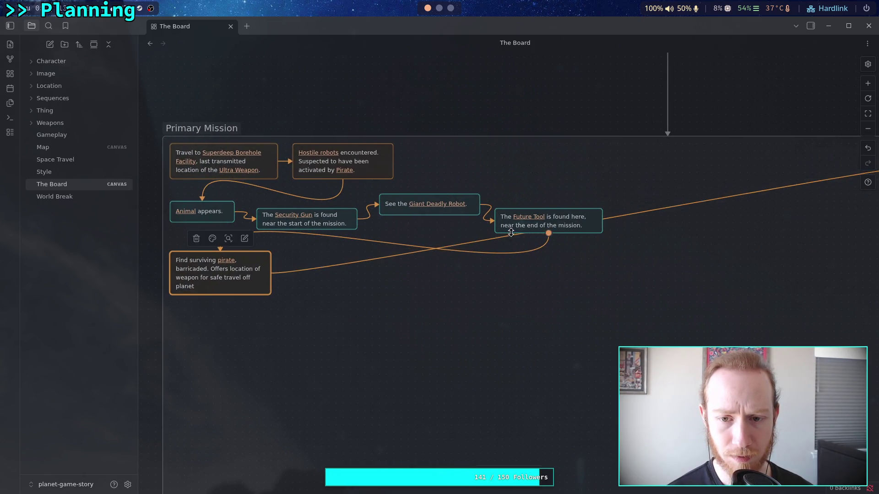
pyautogui.hscroll(-3, 511, 232)
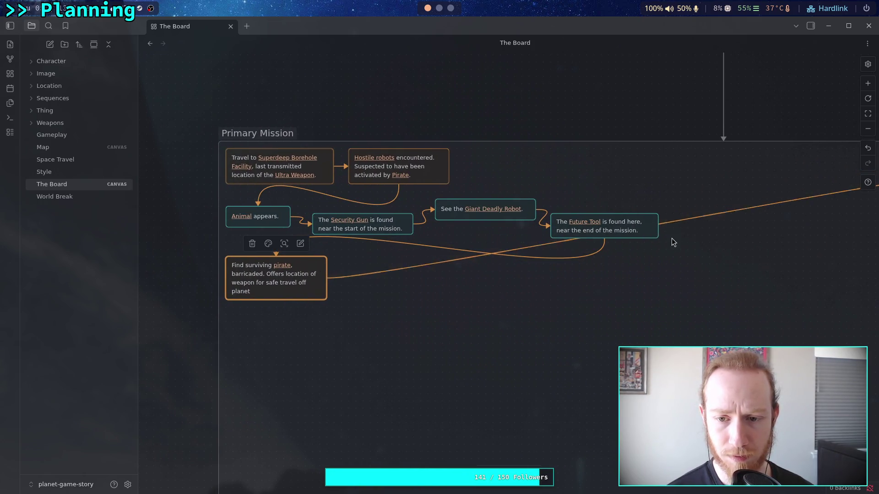
pyautogui.hscroll(5, 740, 190)
pyautogui.moveTo(778, 180)
pyautogui.mouseDown()
pyautogui.moveTo(622, 230)
pyautogui.moveTo(271, 313)
pyautogui.mouseUp()
pyautogui.hscroll(-5, 457, 256)
pyautogui.moveTo(561, 274)
pyautogui.mouseDown()
pyautogui.moveTo(436, 263)
pyautogui.moveTo(417, 256)
pyautogui.moveTo(422, 246)
pyautogui.mouseUp()
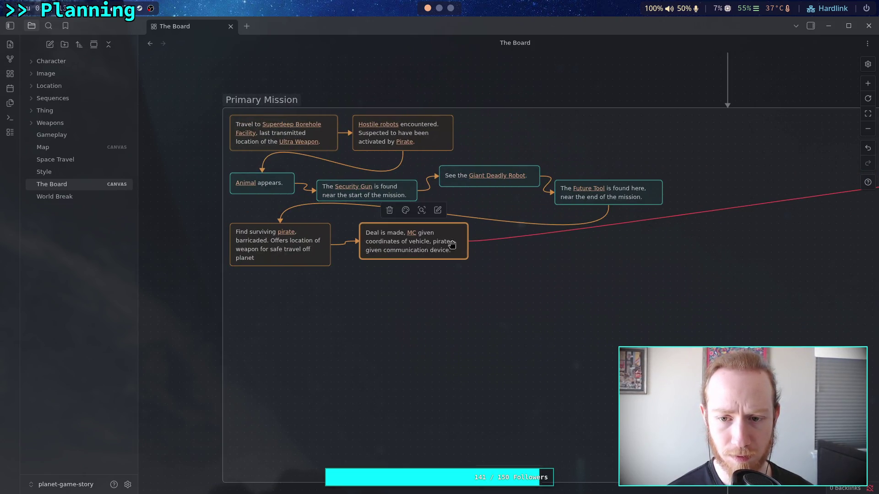
# Step: Move the Pirate encounter card beside the Deal is made card
pyautogui.hscroll(10, 467, 229)
pyautogui.hscroll(-7, 652, 179)
pyautogui.click(637, 247)
pyautogui.moveTo(672, 246); pyautogui.dragTo(354, 248)
# Step: Move the Animal card up into the top row beside Hostile robots
pyautogui.hscroll(-5, 644, 204)
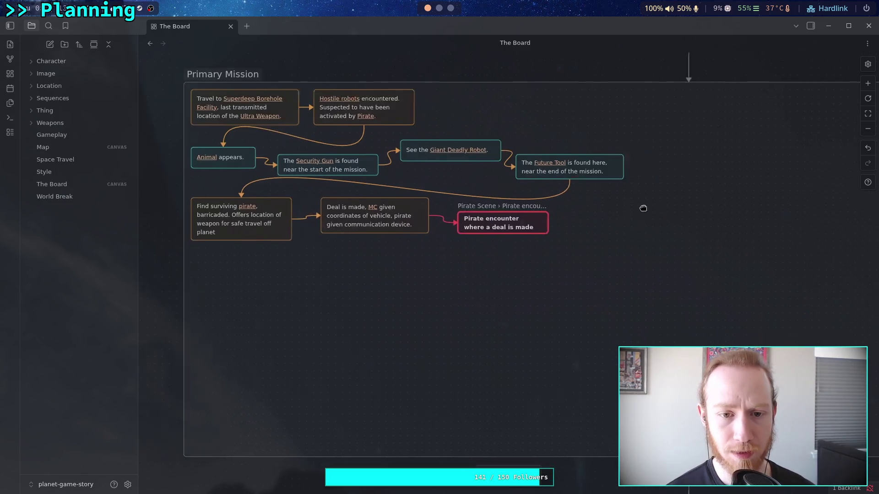
pyautogui.scroll(2, 310, 223)
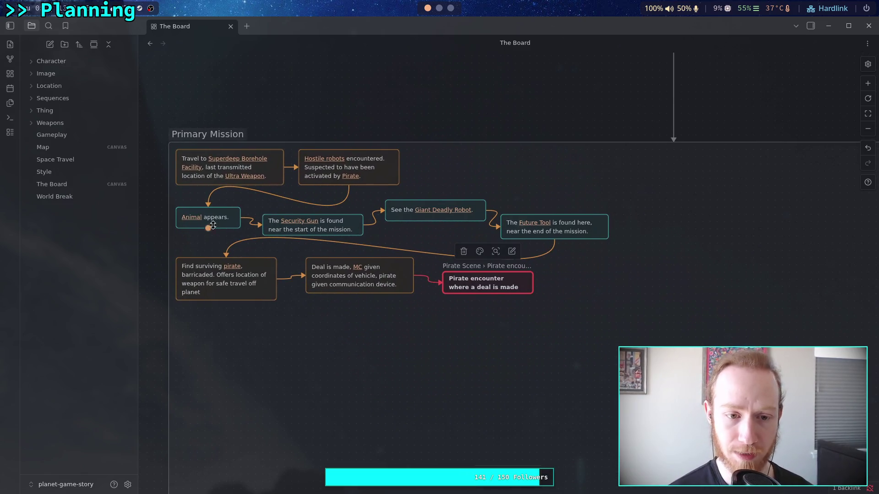
pyautogui.moveTo(208, 205)
pyautogui.mouseDown()
pyautogui.moveTo(177, 215)
pyautogui.moveTo(504, 174)
pyautogui.mouseUp()
pyautogui.click(344, 196)
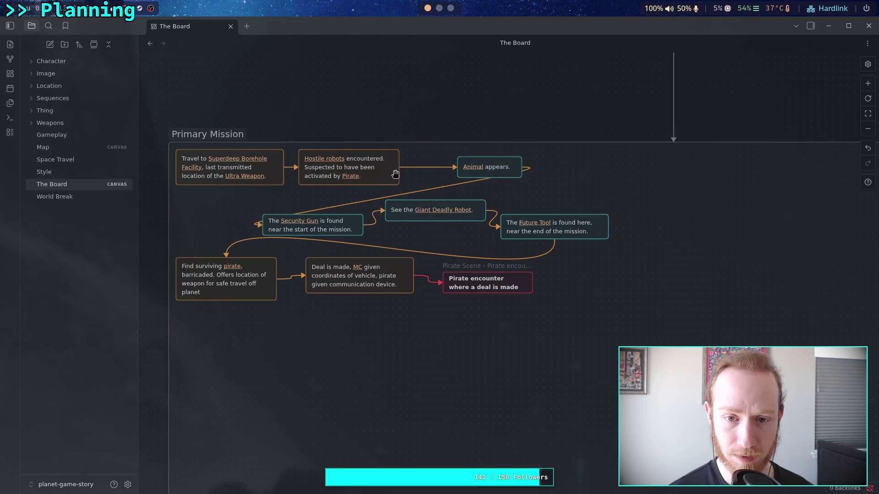
# Step: Attach the link to Security Gun's top, then reposition the Giant Deadly Robot and three pirate cards
pyautogui.moveTo(255, 228)
pyautogui.mouseDown()
pyautogui.moveTo(320, 212)
pyautogui.moveTo(252, 221)
pyautogui.moveTo(252, 230)
pyautogui.mouseUp()
pyautogui.moveTo(474, 217); pyautogui.dragTo(430, 238)
pyautogui.moveTo(224, 353)
pyautogui.mouseDown()
pyautogui.moveTo(320, 318)
pyautogui.moveTo(536, 280)
pyautogui.mouseUp()
pyautogui.moveTo(277, 266); pyautogui.dragTo(281, 324)
pyautogui.click(322, 295)
pyautogui.moveTo(369, 232); pyautogui.dragTo(340, 224)
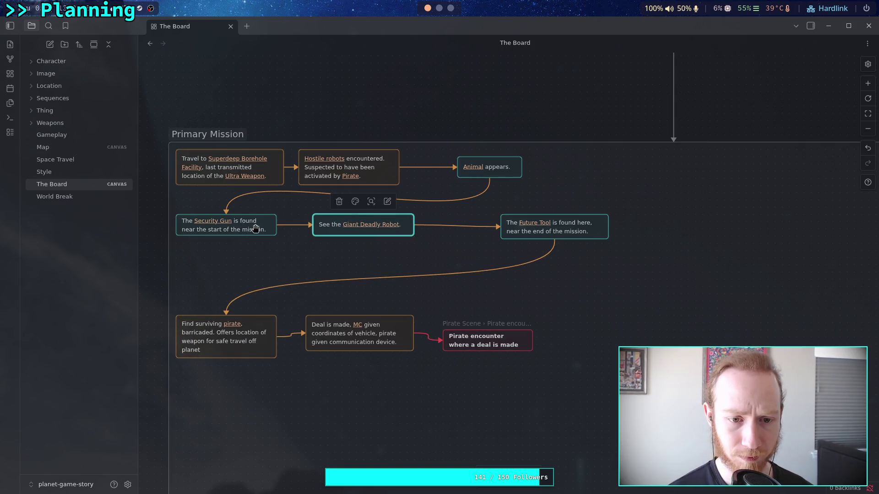
pyautogui.moveTo(329, 225); pyautogui.dragTo(315, 218)
# Step: Move Future Tool left and line up Find surviving pirate, Deal is made and Pirate encounter side by side
pyautogui.click(564, 232)
pyautogui.moveTo(564, 232); pyautogui.dragTo(489, 232)
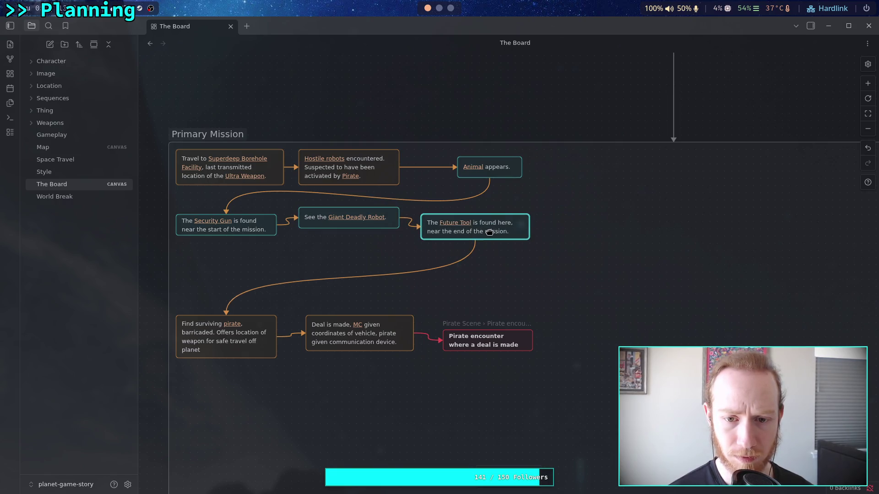
pyautogui.moveTo(255, 325); pyautogui.dragTo(253, 275)
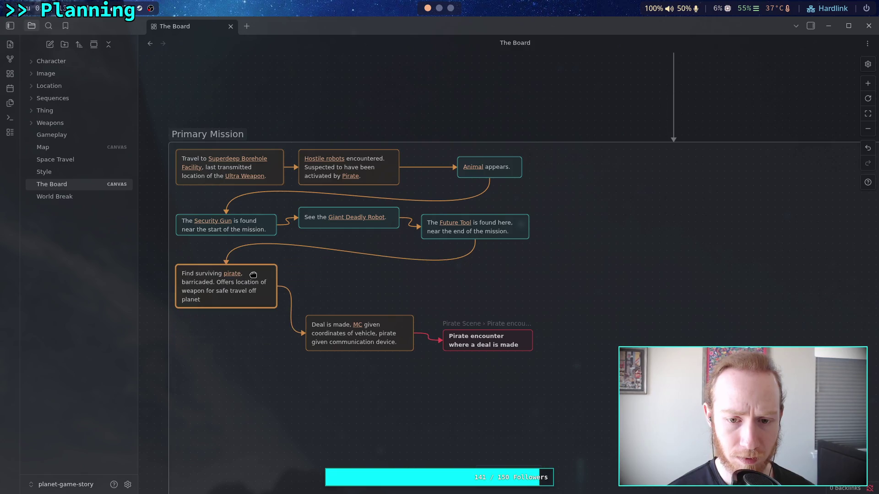
pyautogui.moveTo(385, 328); pyautogui.dragTo(377, 292)
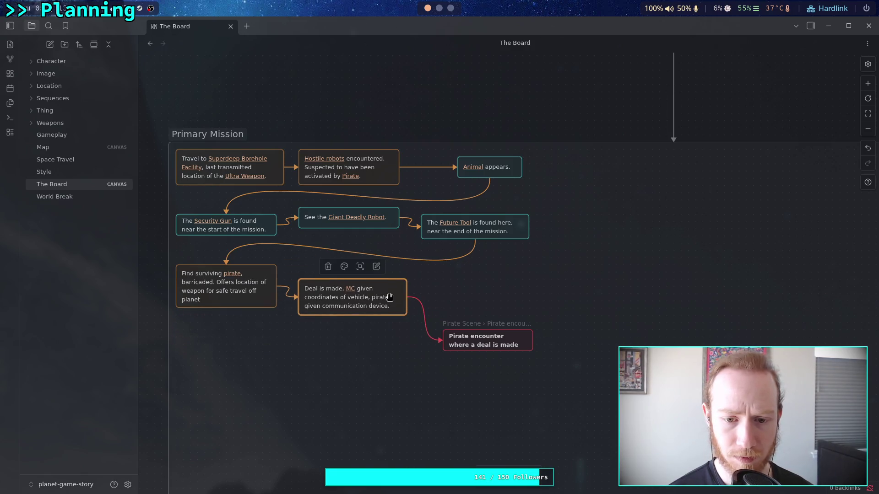
pyautogui.moveTo(487, 338); pyautogui.dragTo(473, 281)
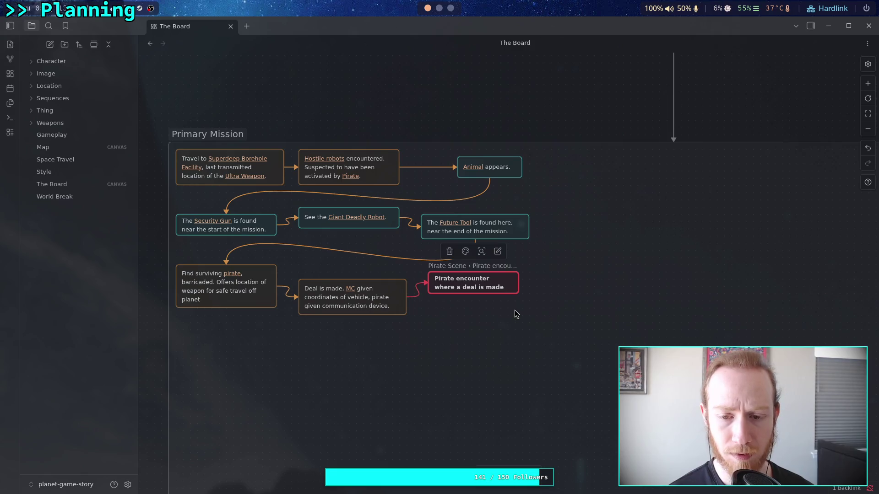
pyautogui.click(545, 268)
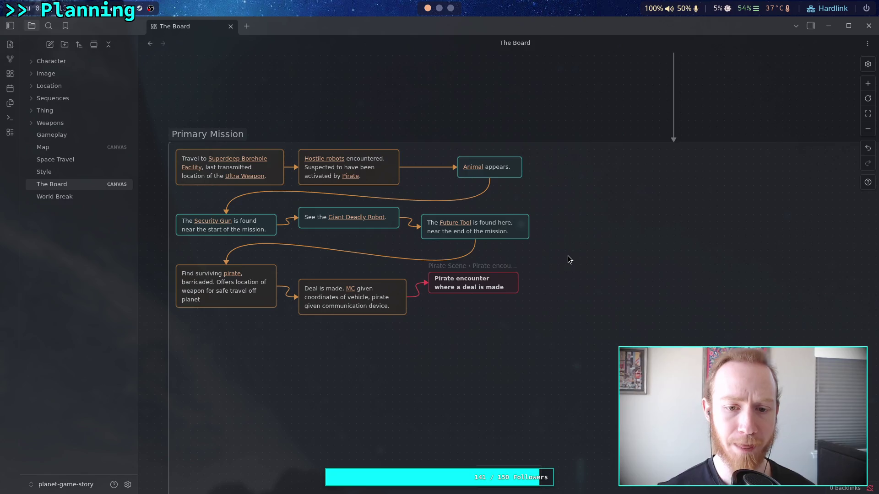
# Step: Place the Animal appears card right beside the Hostile robots card
pyautogui.moveTo(567, 255)
pyautogui.mouseDown()
pyautogui.moveTo(523, 232)
pyautogui.moveTo(504, 232)
pyautogui.mouseUp()
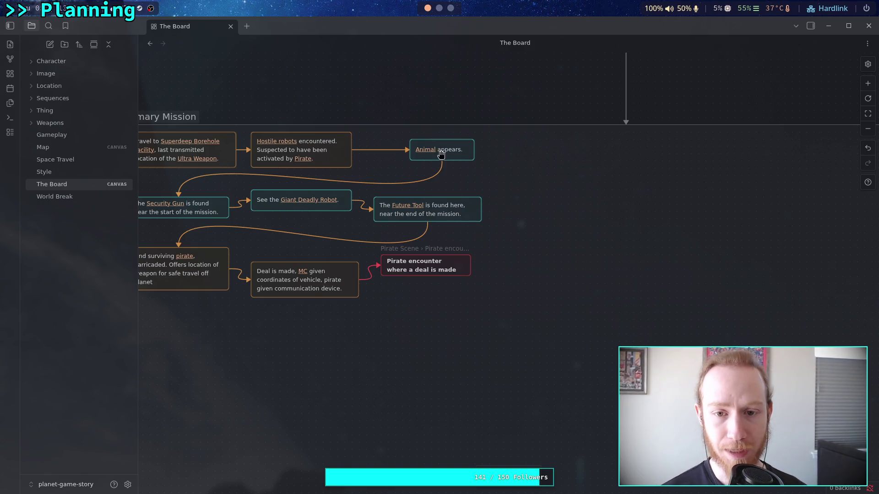
pyautogui.moveTo(460, 159)
pyautogui.mouseDown()
pyautogui.moveTo(430, 151)
pyautogui.moveTo(422, 159)
pyautogui.mouseUp()
pyautogui.hscroll(-5, 430, 159)
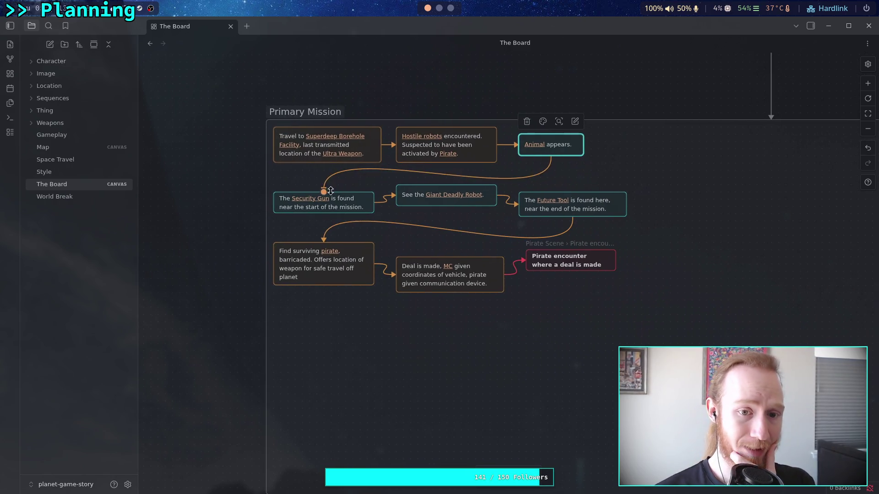
# Step: Shift Hostile robots and Animal appears to the right and reattach the arrow to Security Gun
pyautogui.hscroll(3, 412, 170)
pyautogui.click(390, 178)
pyautogui.click(388, 178)
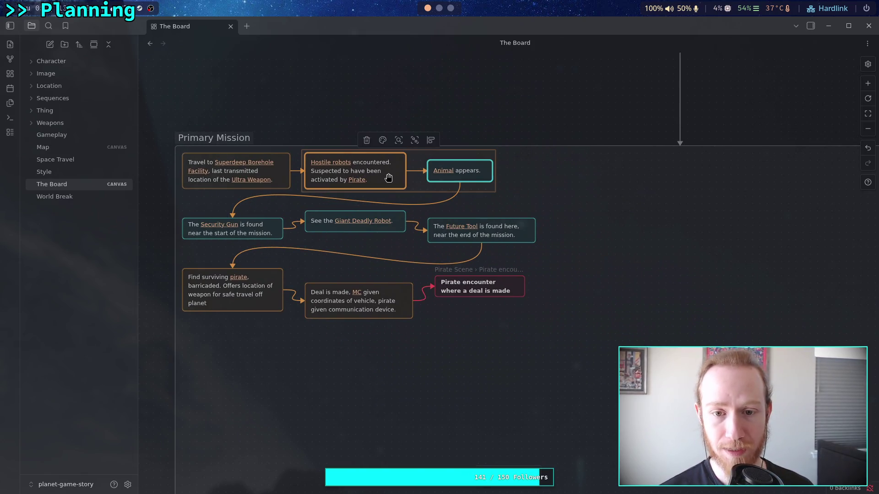
pyautogui.moveTo(391, 178); pyautogui.dragTo(477, 178)
pyautogui.moveTo(562, 179)
pyautogui.mouseDown()
pyautogui.moveTo(585, 185)
pyautogui.moveTo(224, 216)
pyautogui.moveTo(174, 320)
pyautogui.moveTo(185, 222)
pyautogui.mouseUp()
pyautogui.click(565, 196)
pyautogui.moveTo(520, 178)
pyautogui.mouseDown()
pyautogui.moveTo(554, 161)
pyautogui.moveTo(512, 180)
pyautogui.mouseUp()
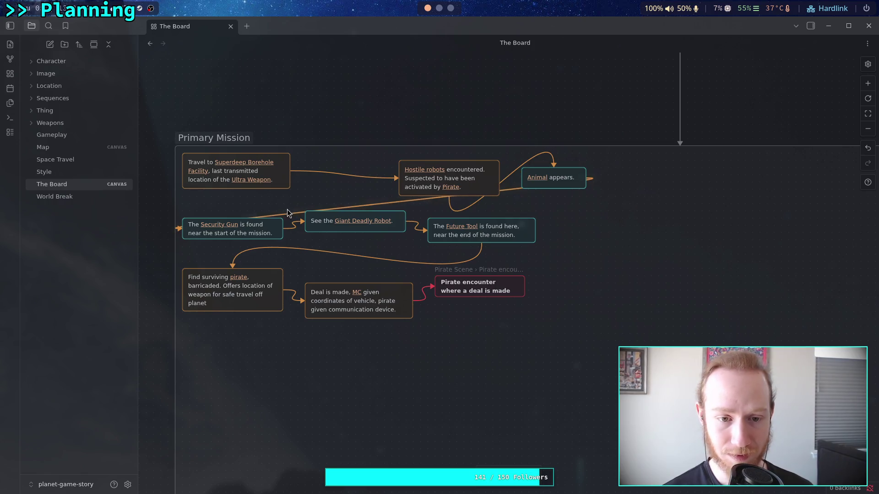
# Step: Put Animal appears below Travel, followed by Security Gun, Giant Deadly Robot and Future Tool
pyautogui.moveTo(202, 355); pyautogui.dragTo(495, 235)
pyautogui.moveTo(264, 234); pyautogui.dragTo(444, 270)
pyautogui.moveTo(563, 188)
pyautogui.mouseDown()
pyautogui.moveTo(226, 255)
pyautogui.moveTo(233, 232)
pyautogui.mouseUp()
pyautogui.moveTo(340, 290); pyautogui.dragTo(726, 227)
pyautogui.moveTo(447, 270)
pyautogui.mouseDown()
pyautogui.moveTo(355, 243)
pyautogui.moveTo(365, 250)
pyautogui.moveTo(351, 254)
pyautogui.mouseUp()
pyautogui.click(369, 389)
# Step: Pull the pirate card row up and left, and push Hostile robots further right
pyautogui.moveTo(369, 390); pyautogui.dragTo(709, 294)
pyautogui.moveTo(442, 323); pyautogui.dragTo(261, 310)
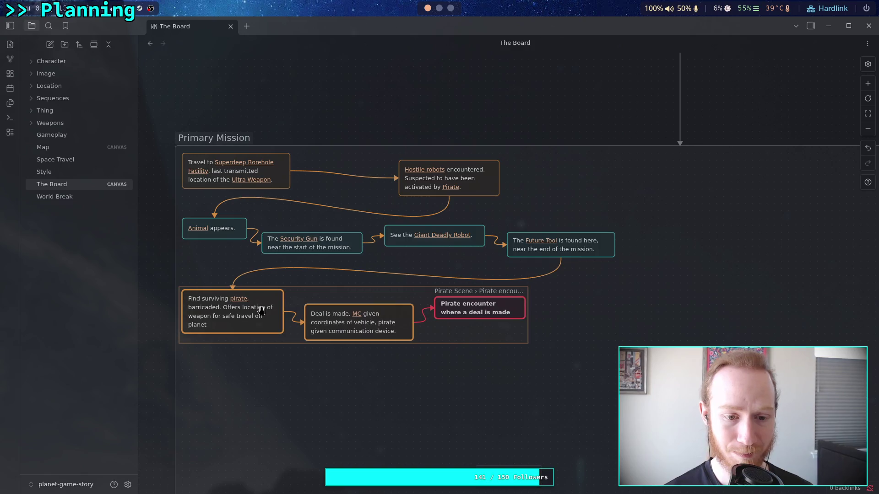
pyautogui.click(531, 179)
pyautogui.scroll(1, 535, 193)
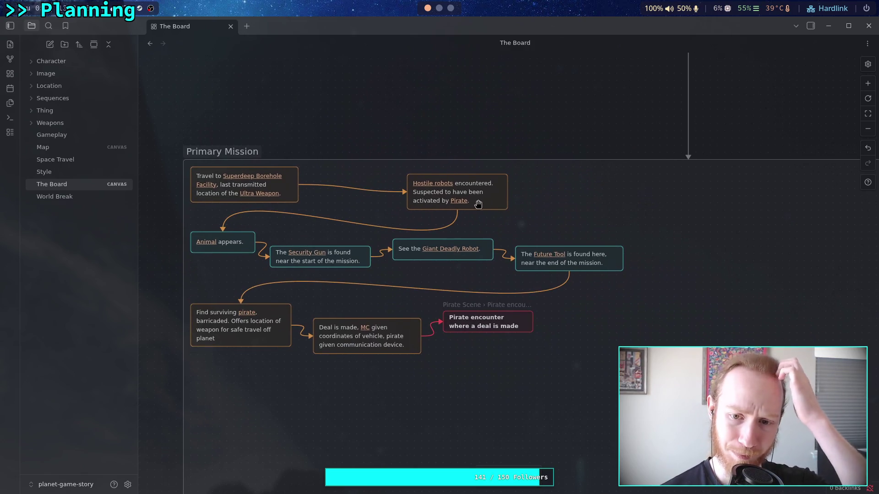
pyautogui.moveTo(499, 198); pyautogui.dragTo(614, 198)
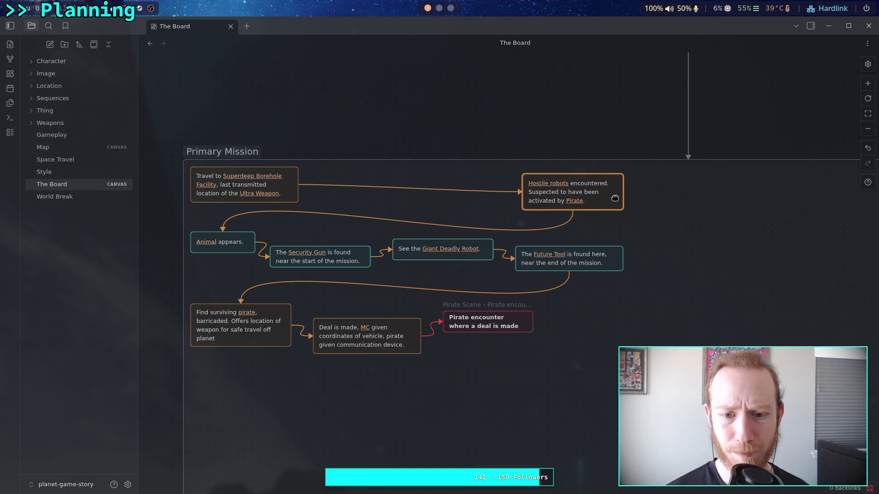
pyautogui.scroll(2, 385, 161)
# Step: Create a blank card above Primary Mission, trying orange before resetting it to the default colour
pyautogui.doubleClick(376, 151)
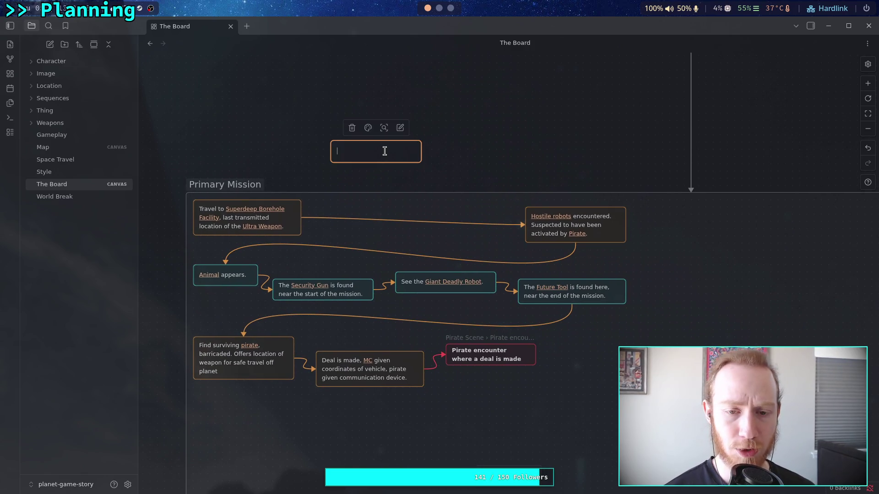
pyautogui.click(368, 128)
pyautogui.click(355, 148)
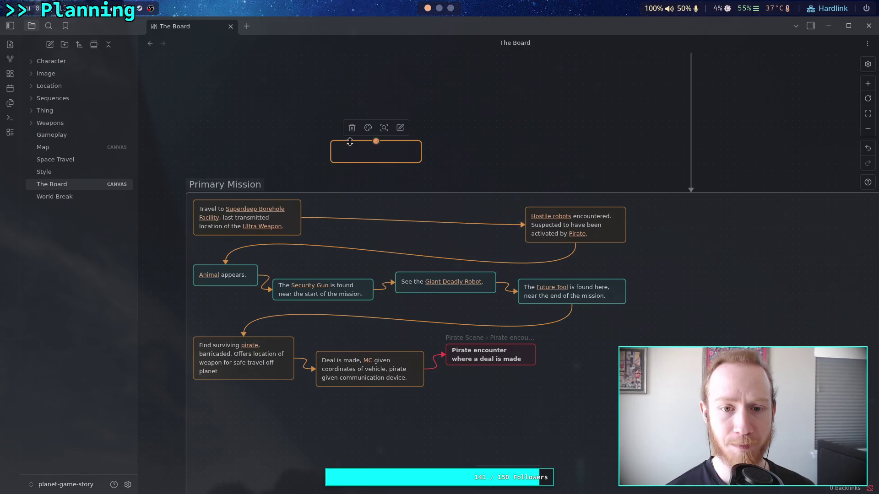
pyautogui.click(368, 127)
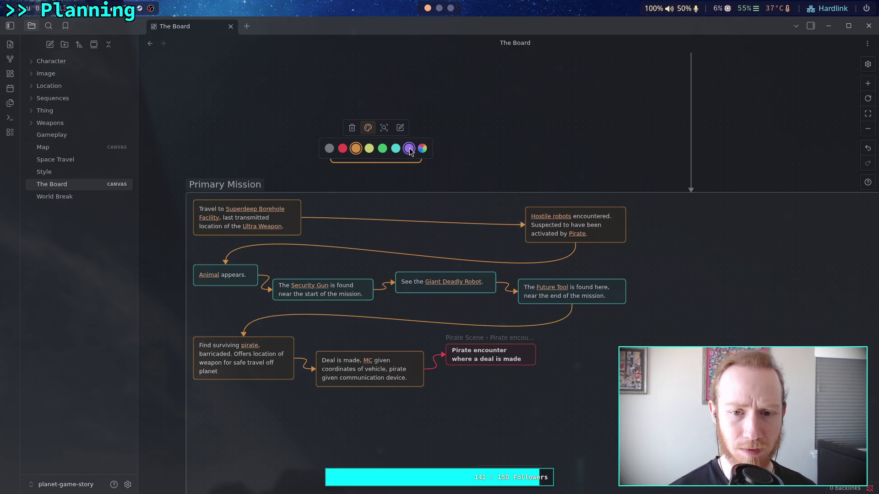
pyautogui.click(331, 153)
pyautogui.click(298, 154)
pyautogui.scroll(-3, 513, 208)
pyautogui.hscroll(4, 512, 208)
pyautogui.scroll(-10, 484, 223)
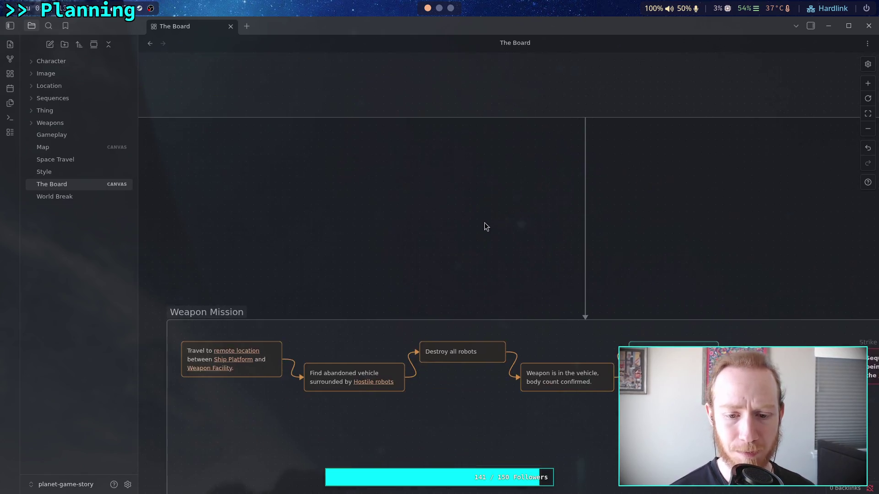
# Step: Make the 'MC is requested' card purple
pyautogui.hscroll(10, 504, 182)
pyautogui.scroll(-3, 401, 164)
pyautogui.hscroll(-2, 401, 164)
pyautogui.hscroll(3, 503, 229)
pyautogui.hscroll(5, 560, 274)
pyautogui.scroll(-5, 406, 301)
pyautogui.hscroll(-4, 357, 255)
pyautogui.scroll(-5, 423, 275)
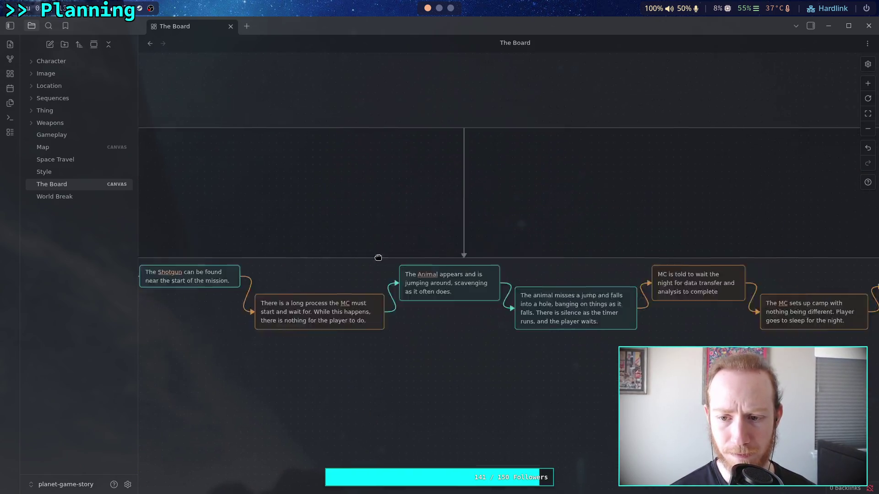
pyautogui.click(402, 210)
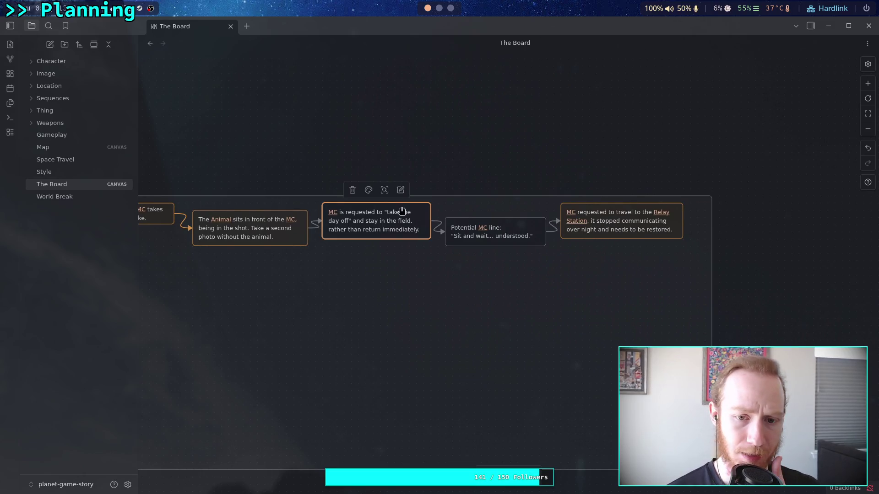
pyautogui.click(372, 194)
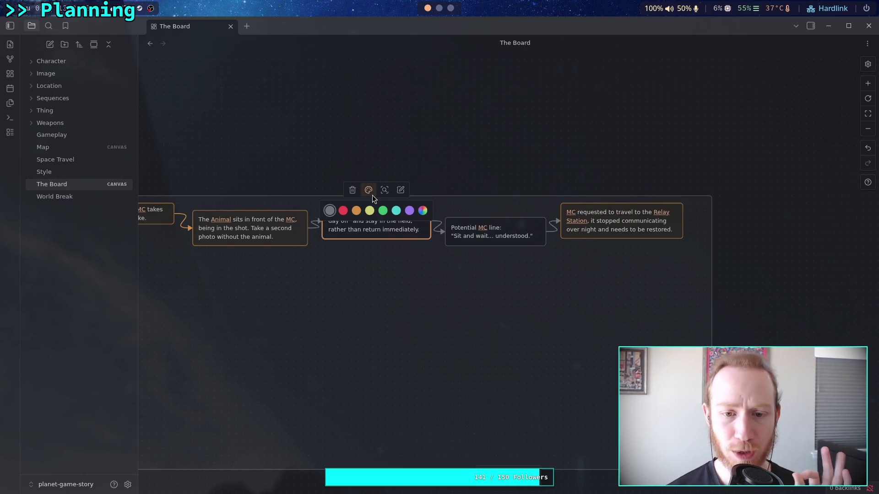
pyautogui.click(409, 211)
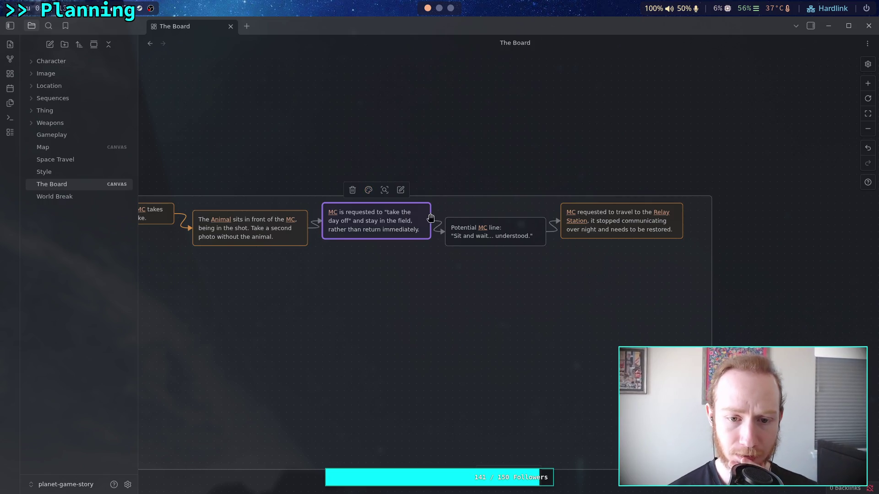
# Step: Make the 'Potential MC line' card and the arrow between the two cards purple
pyautogui.click(490, 227)
pyautogui.click(488, 205)
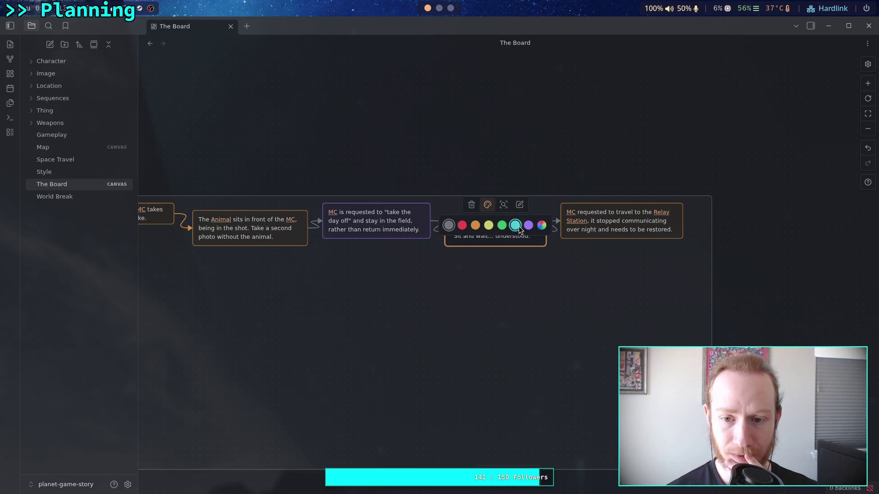
pyautogui.click(523, 222)
pyautogui.click(386, 245)
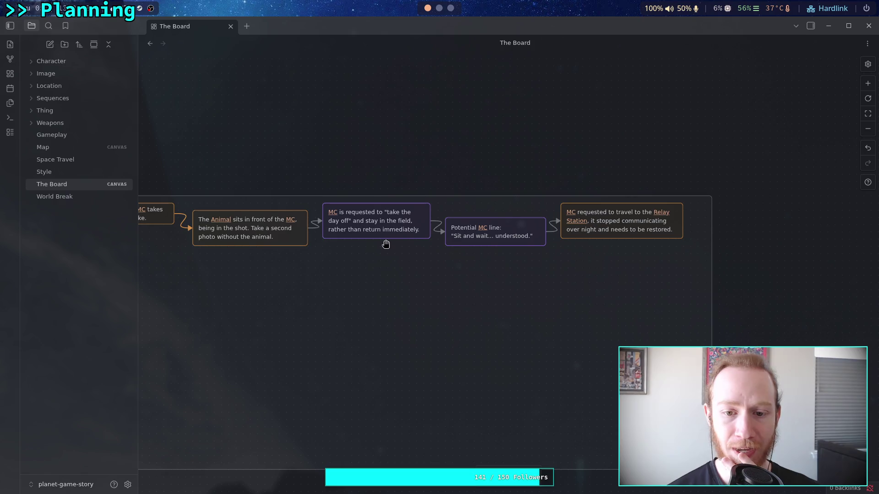
pyautogui.click(305, 229)
pyautogui.click(298, 204)
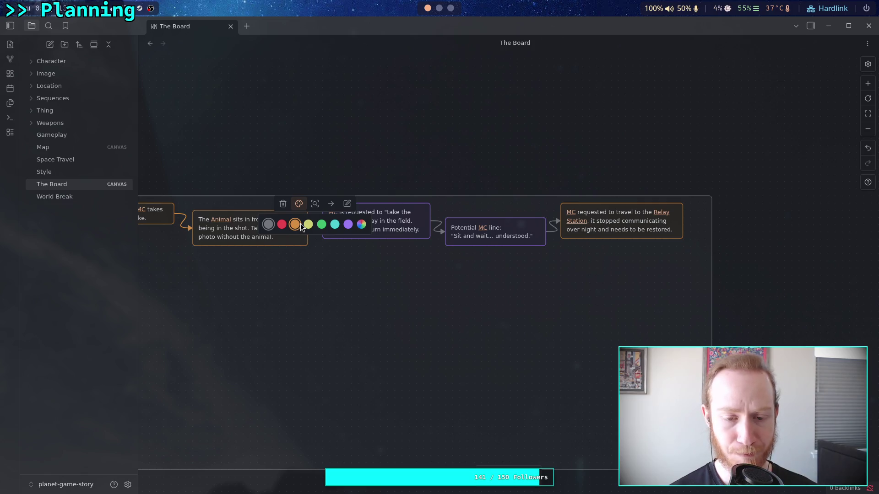
pyautogui.click(437, 224)
pyautogui.click(422, 205)
pyautogui.click(471, 227)
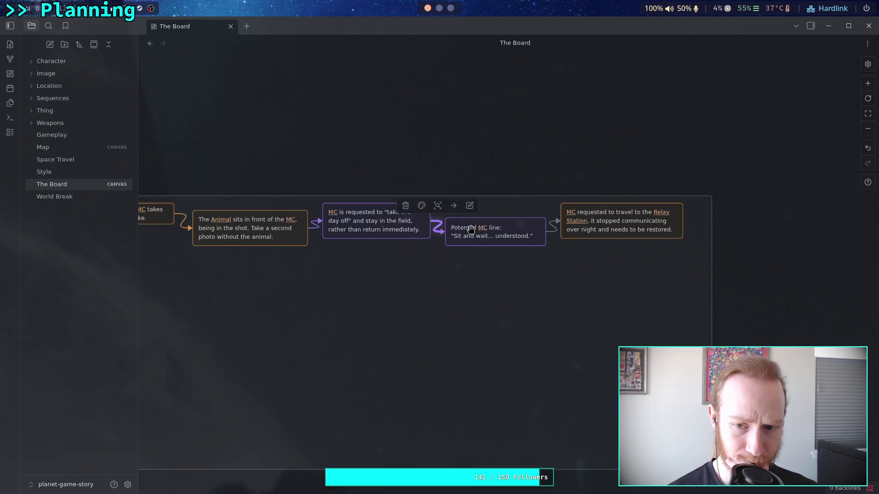
# Step: Colour the arrow into the Relay Station card orange
pyautogui.click(555, 229)
pyautogui.click(537, 206)
pyautogui.click(540, 223)
pyautogui.click(317, 267)
pyautogui.hscroll(-5, 317, 266)
# Step: Pan through the mission groups and back up to the blank card above Primary Mission
pyautogui.scroll(-10, 432, 394)
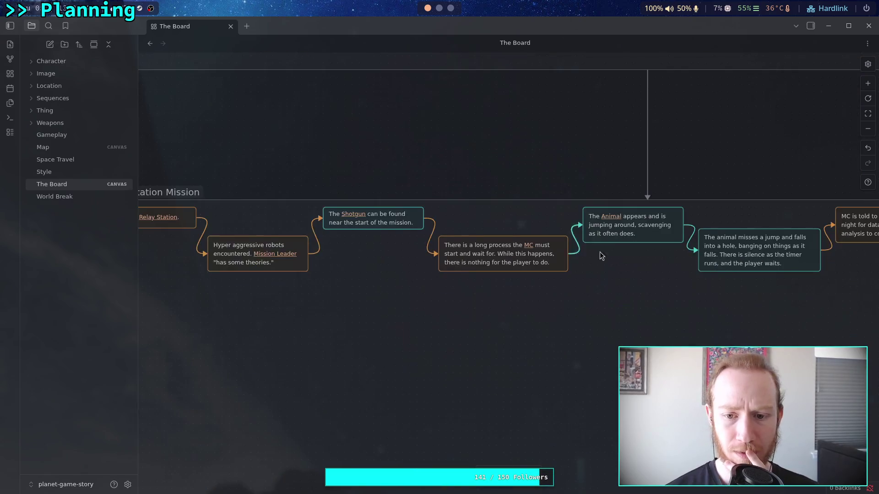
pyautogui.hscroll(5, 460, 237)
pyautogui.scroll(-10, 465, 309)
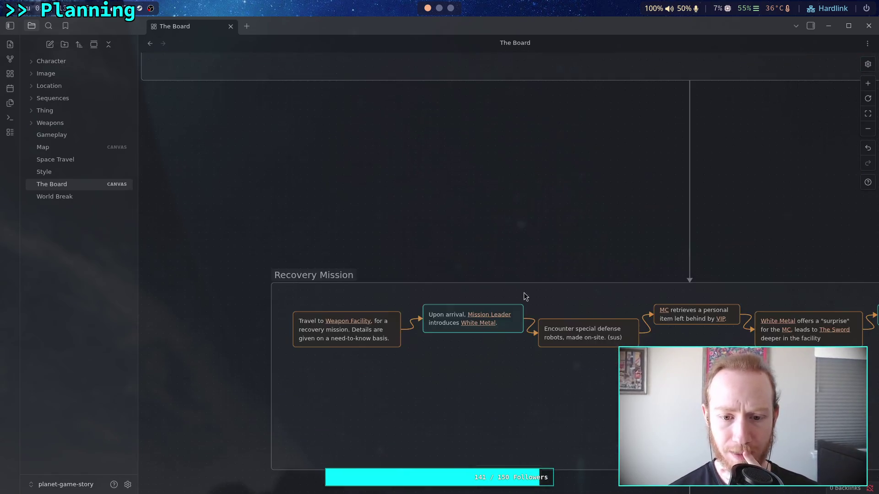
pyautogui.hscroll(5, 570, 347)
pyautogui.scroll(-5, 441, 367)
pyautogui.hscroll(3, 445, 346)
pyautogui.hscroll(-5, 487, 263)
pyautogui.scroll(-4, 487, 263)
pyautogui.scroll(15, 428, 395)
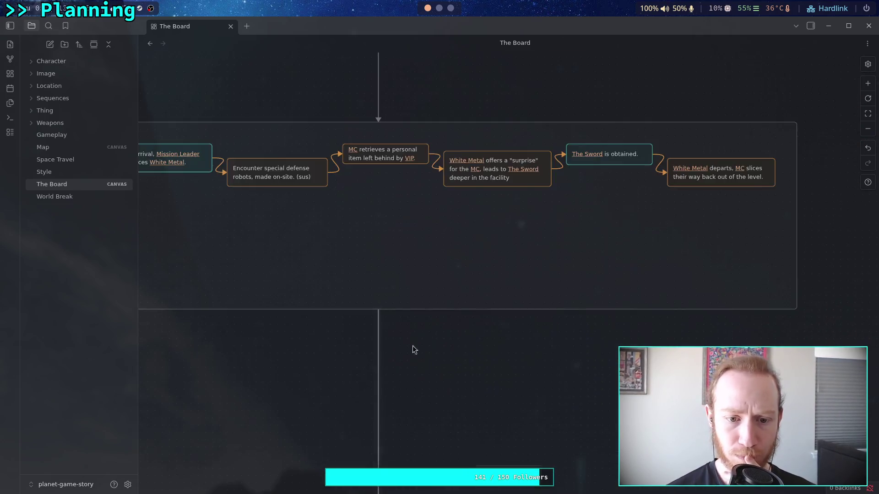
pyautogui.scroll(-15, 439, 158)
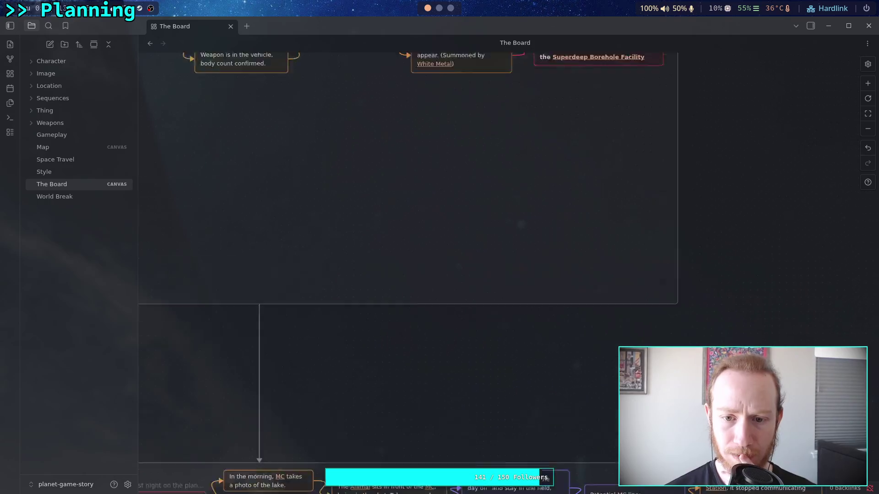
pyautogui.scroll(15, 556, 375)
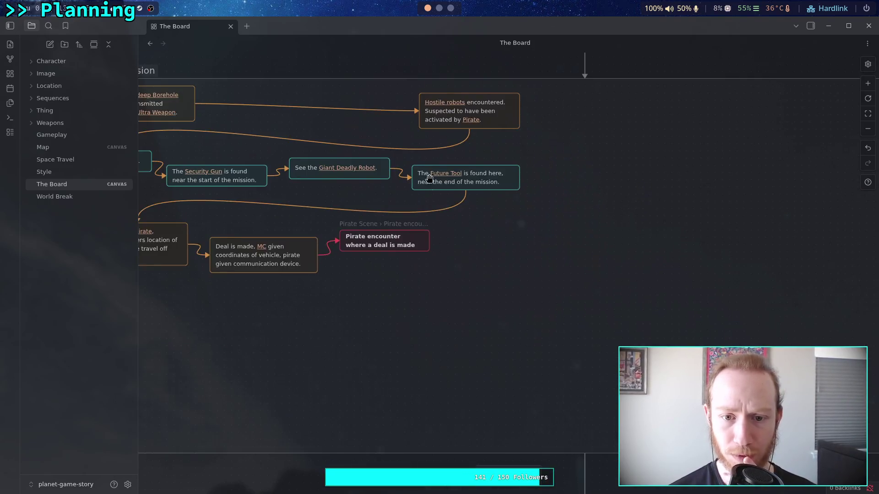
pyautogui.scroll(5, 588, 194)
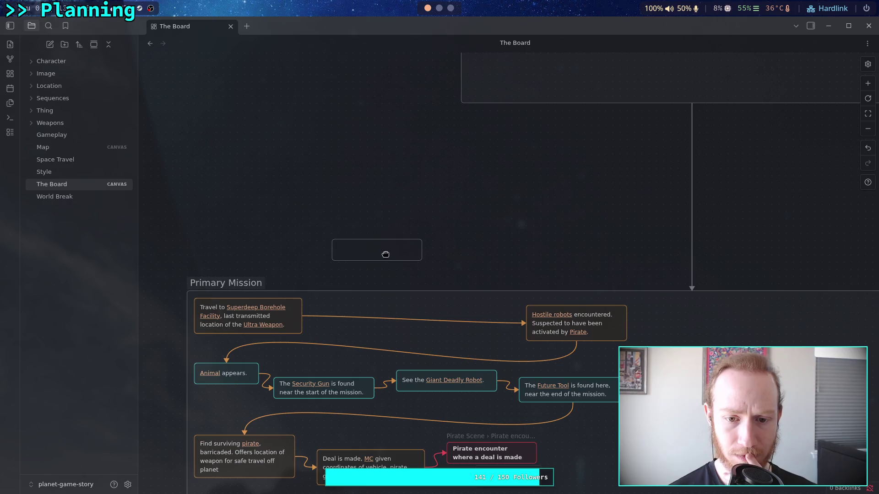
# Step: Make the blank card purple and begin editing its text
pyautogui.click(386, 255)
pyautogui.click(369, 226)
pyautogui.click(410, 245)
pyautogui.doubleClick(388, 247)
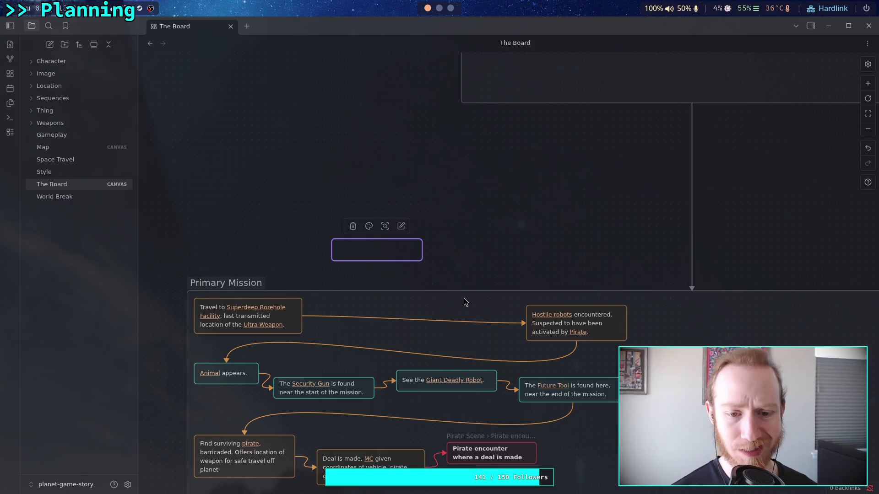
# Step: Type the [[Mission Leader]] line: tracking device pinged on the surface, target barricaded deeper inside
pyautogui.write('[[mis')
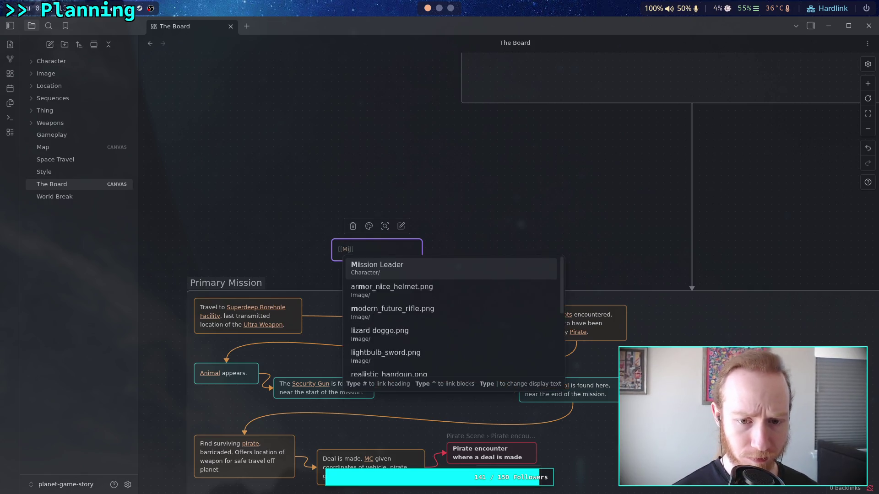
pyautogui.press('Return')
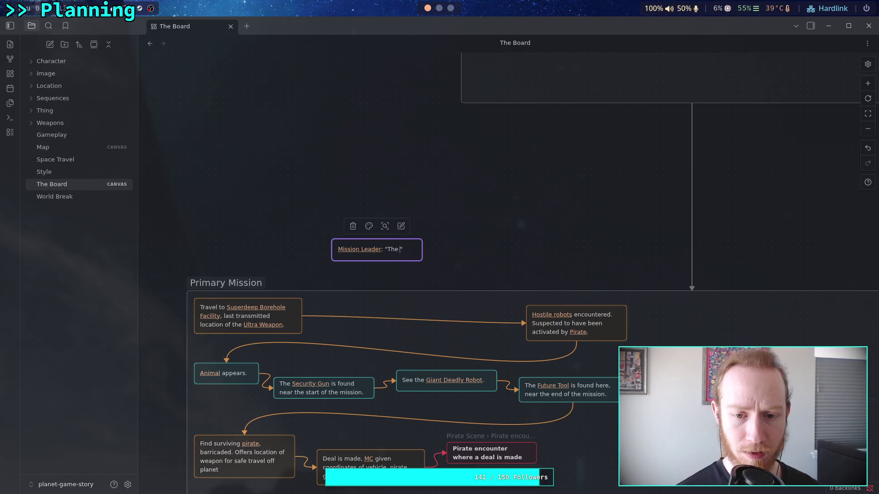
pyautogui.write('tracking device pinged ')
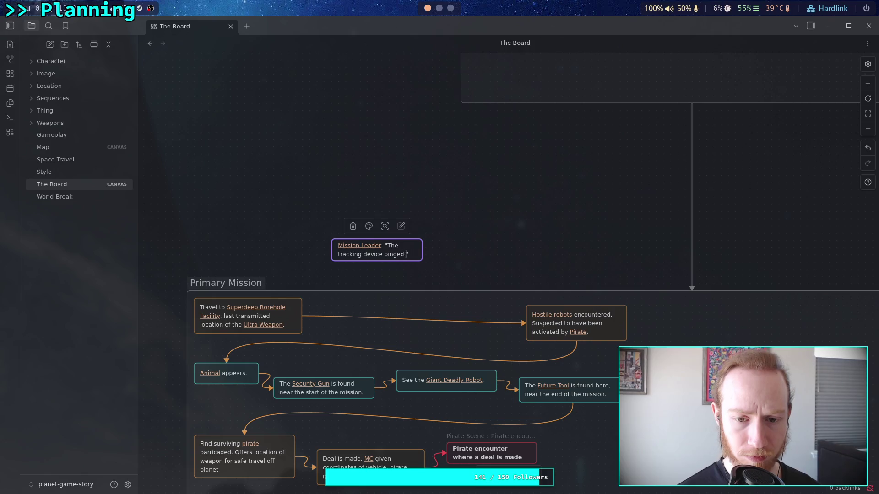
pyautogui.write('on the surface, we t')
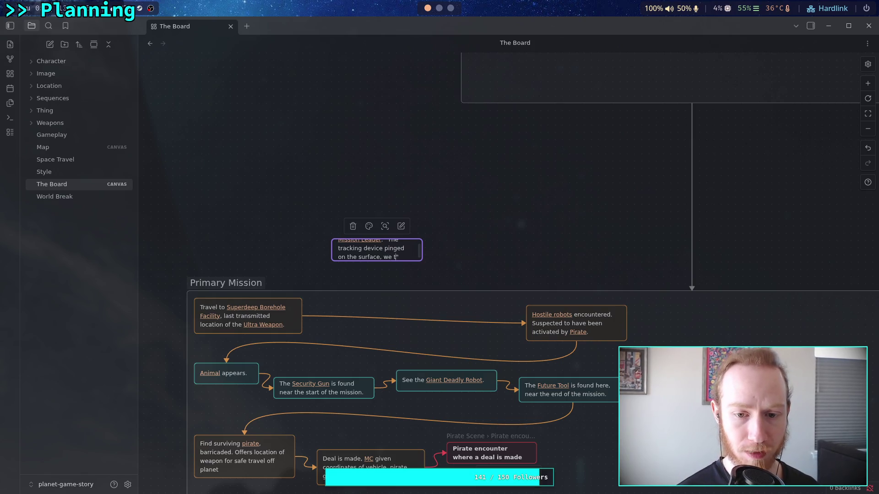
pyautogui.write('k ')
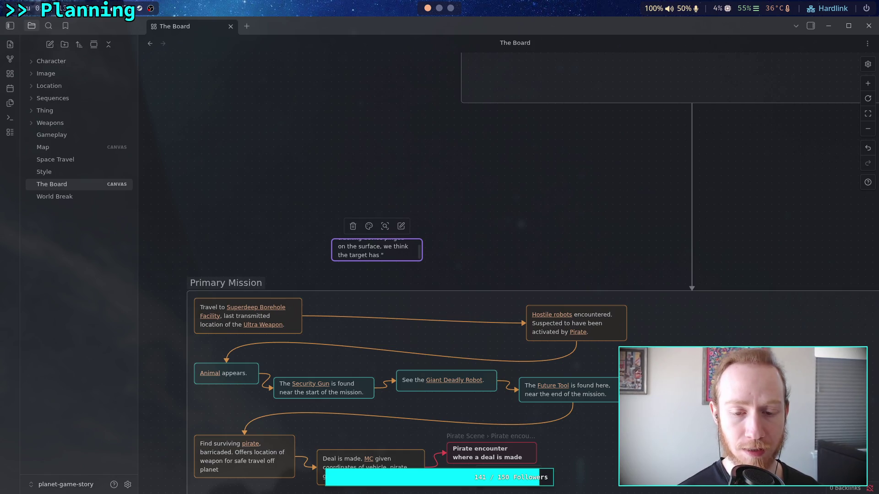
pyautogui.write('ed themsel')
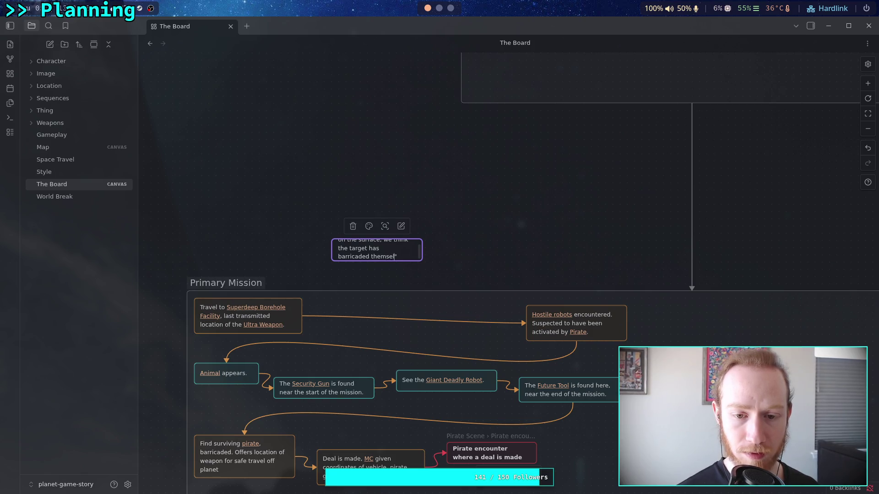
pyautogui.write('deeper in the facility.')
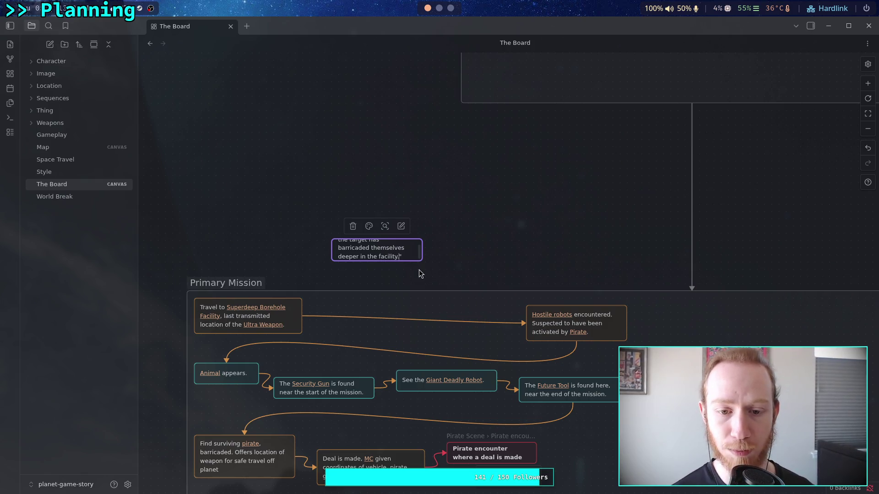
# Step: Reconnect Travel's arrow to the Mission Leader card and make the link into Hostile robots orange
pyautogui.click(420, 274)
pyautogui.moveTo(522, 323); pyautogui.dragTo(328, 257)
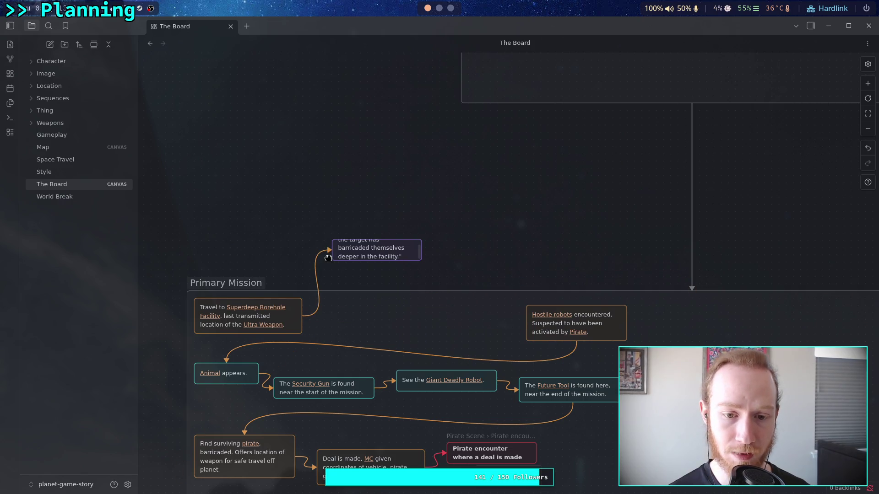
pyautogui.click(497, 312)
pyautogui.click(458, 237)
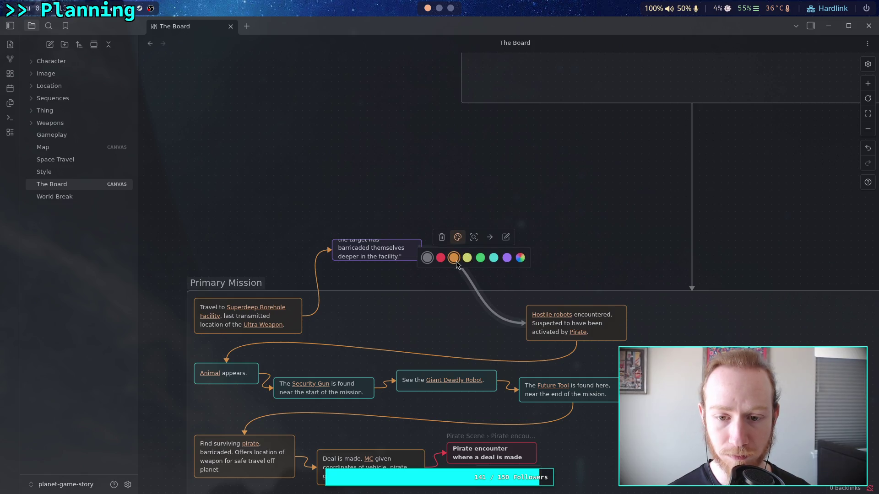
pyautogui.click(454, 258)
# Step: Enlarge the Mission Leader card to show all its text and place it after Travel in Primary Mission
pyautogui.moveTo(404, 253); pyautogui.dragTo(407, 307)
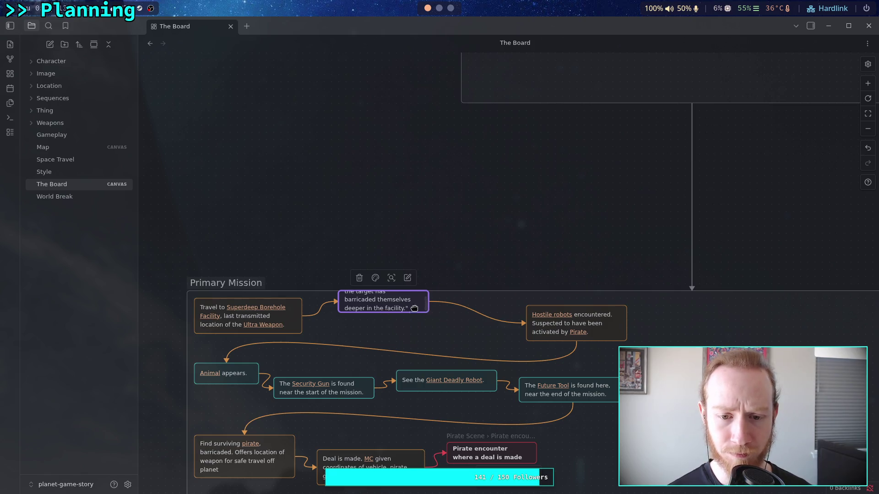
pyautogui.hotkey('ctrl', 'z')
pyautogui.moveTo(345, 209); pyautogui.dragTo(338, 209)
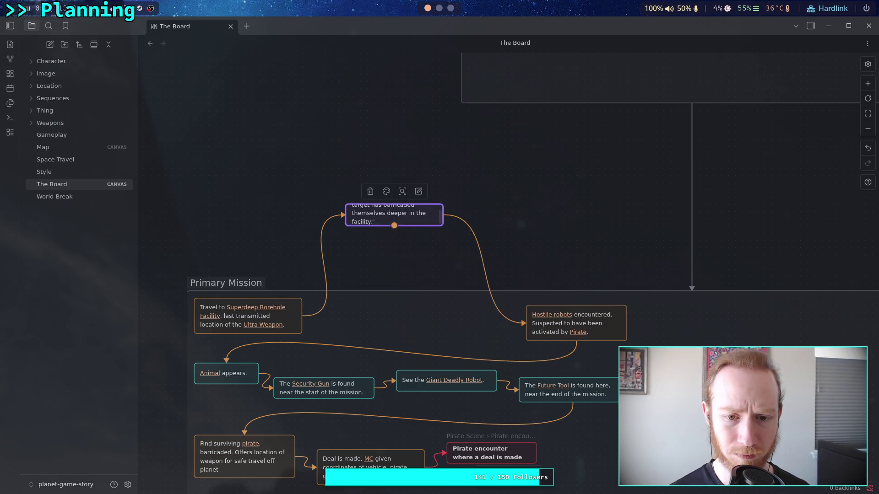
pyautogui.scroll(2, 397, 249)
pyautogui.scroll(-2, 516, 280)
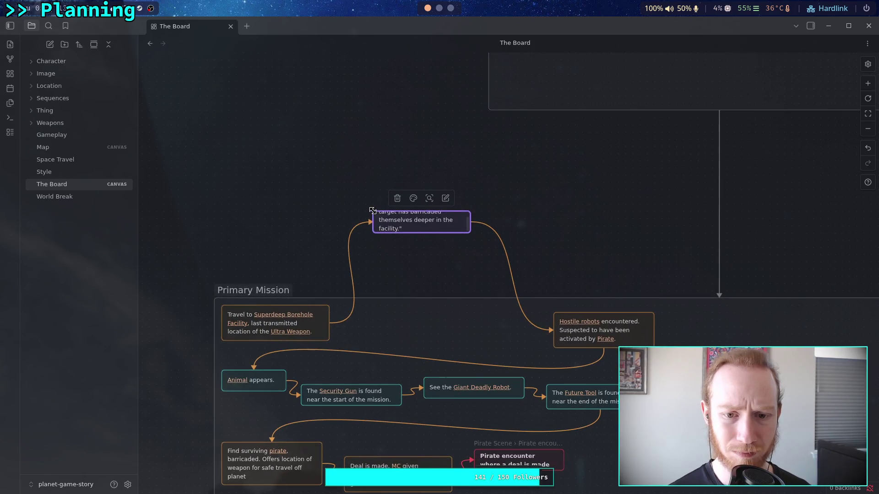
pyautogui.moveTo(373, 211); pyautogui.dragTo(364, 201)
pyautogui.moveTo(470, 233)
pyautogui.mouseDown()
pyautogui.moveTo(510, 245)
pyautogui.moveTo(479, 249)
pyautogui.mouseUp()
pyautogui.moveTo(427, 227); pyautogui.dragTo(429, 323)
# Step: Line up Hostile robots next to Mission Leader in the top row
pyautogui.hscroll(3, 483, 304)
pyautogui.scroll(-1, 482, 303)
pyautogui.moveTo(519, 303)
pyautogui.mouseDown()
pyautogui.moveTo(475, 310)
pyautogui.moveTo(469, 297)
pyautogui.mouseUp()
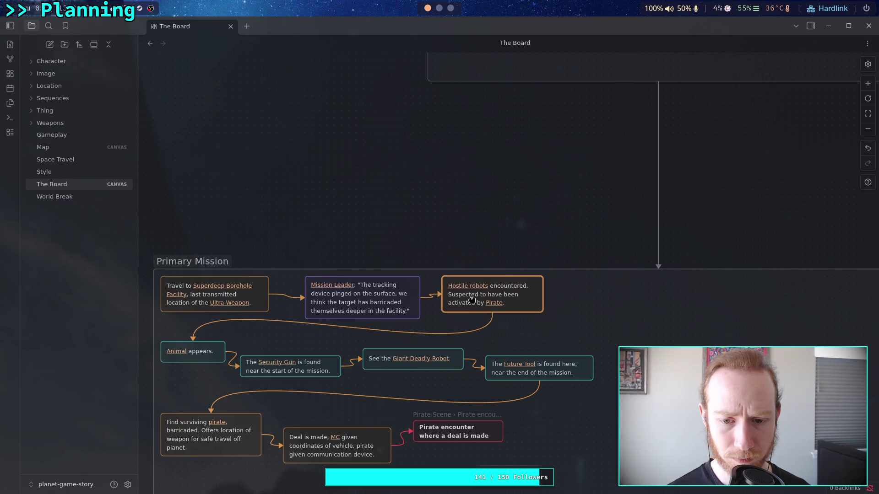
pyautogui.click(328, 204)
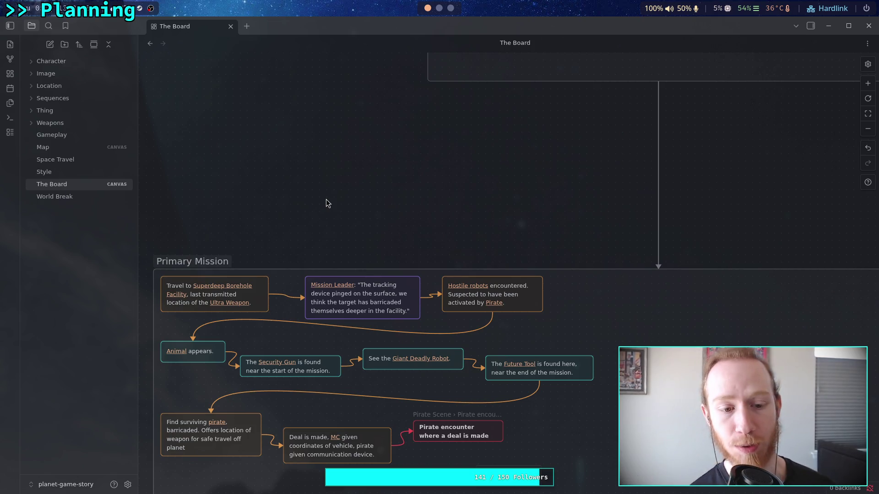
# Step: Scroll the canvas down to the Primary Mission group
pyautogui.scroll(-2, 236, 275)
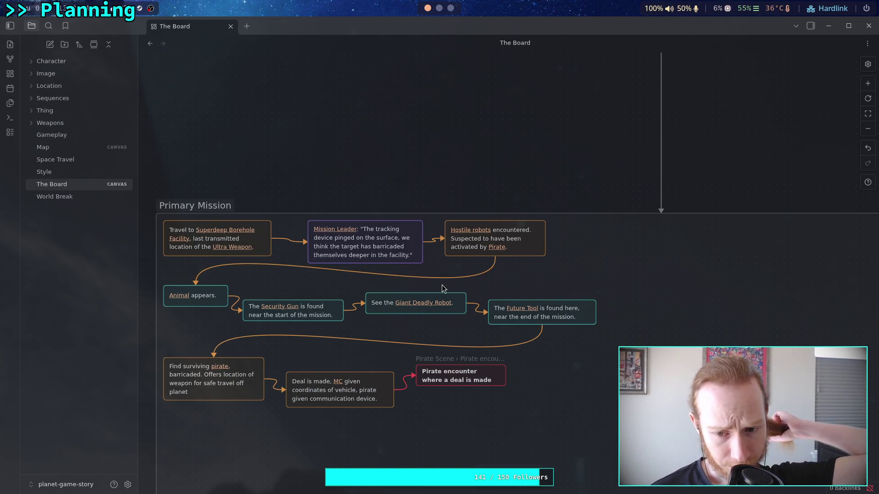
# Step: Scroll down to the Weapon Mission group and expand the Character notes folder
pyautogui.scroll(-2, 443, 288)
pyautogui.scroll(-10, 456, 285)
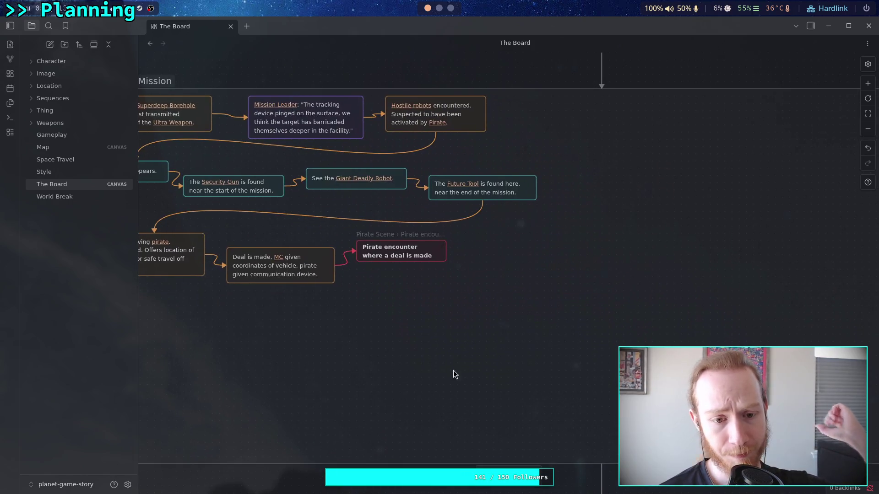
pyautogui.scroll(-3, 456, 228)
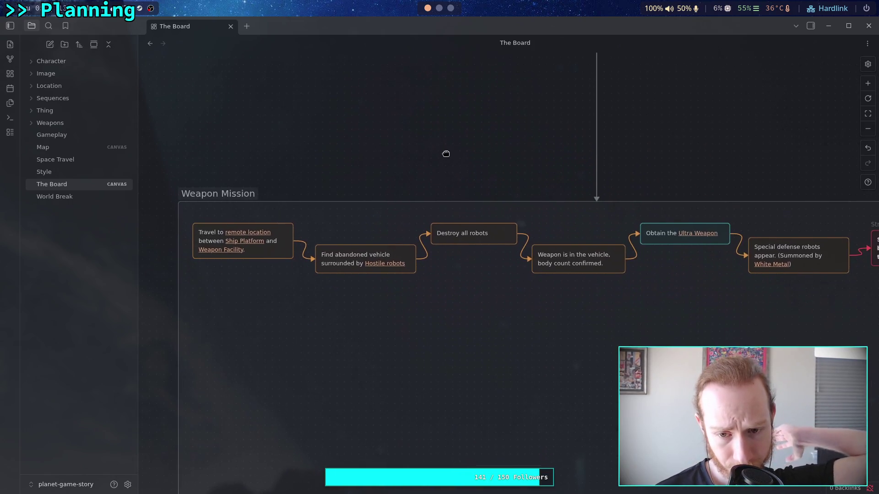
pyautogui.click(41, 62)
# Step: In the Pirate note, insert 'was on an alternate route' before 'survives', then open the Map canvas
pyautogui.click(53, 123)
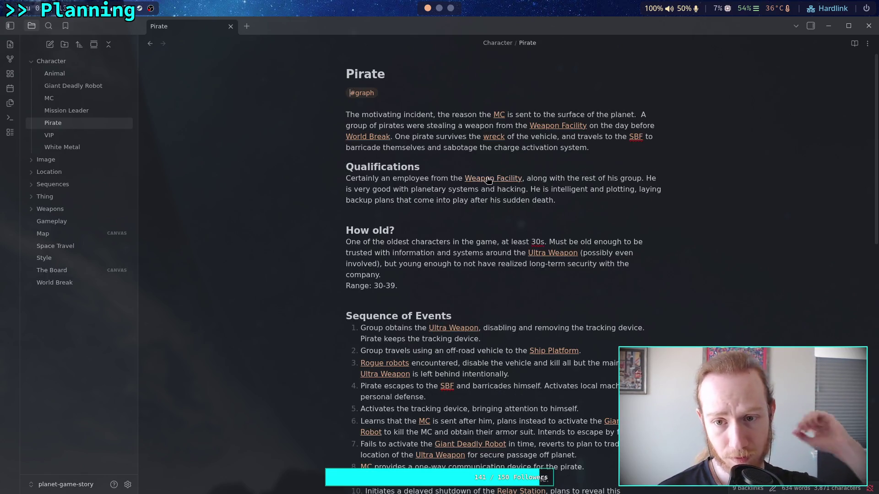
pyautogui.moveTo(595, 147)
pyautogui.mouseDown()
pyautogui.moveTo(394, 137)
pyautogui.moveTo(558, 137)
pyautogui.mouseUp()
pyautogui.click(395, 136)
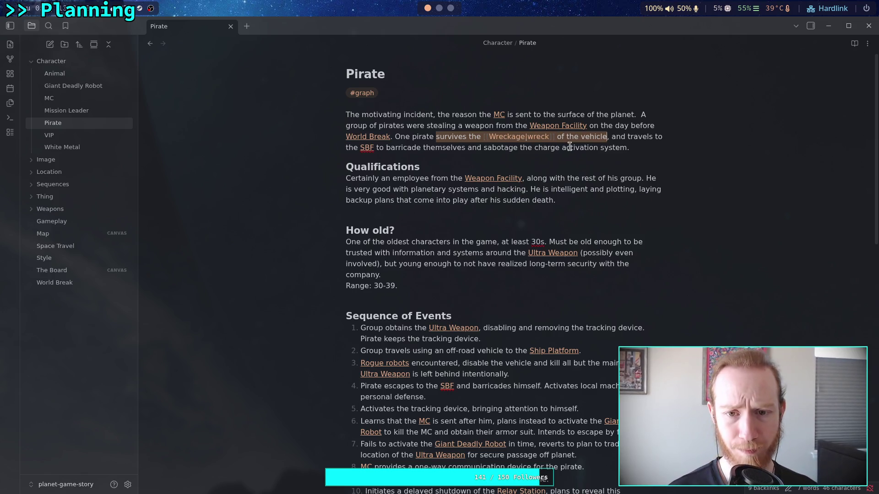
pyautogui.press('Left')
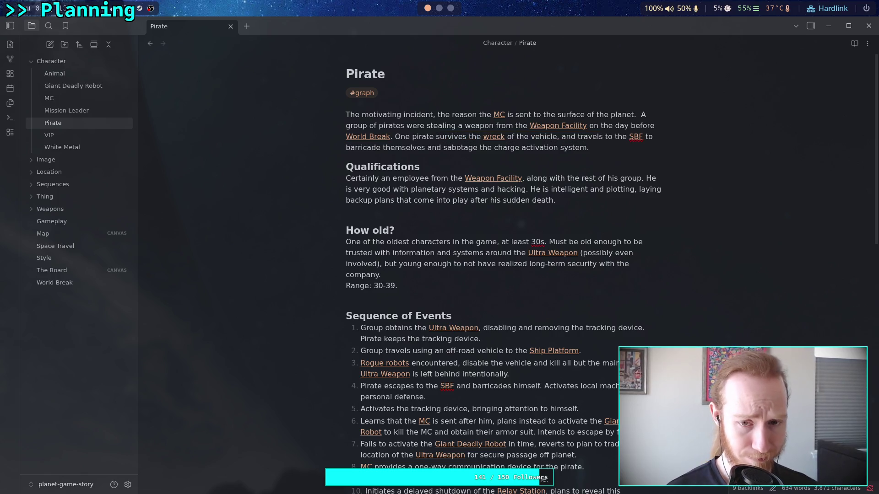
pyautogui.write('aaaaaaaaaaaaaaaaaaaaaaaaa')
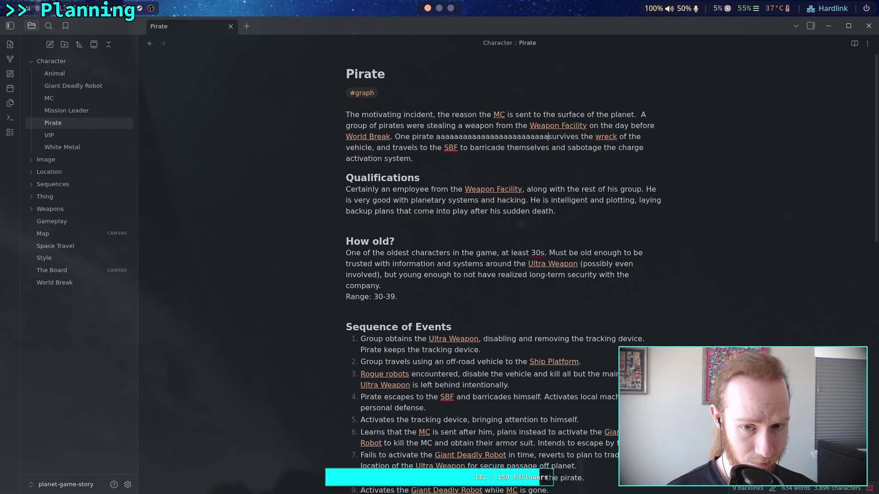
pyautogui.press('BackSpace')
pyautogui.press('BackSpace')
pyautogui.press('BackSpace')
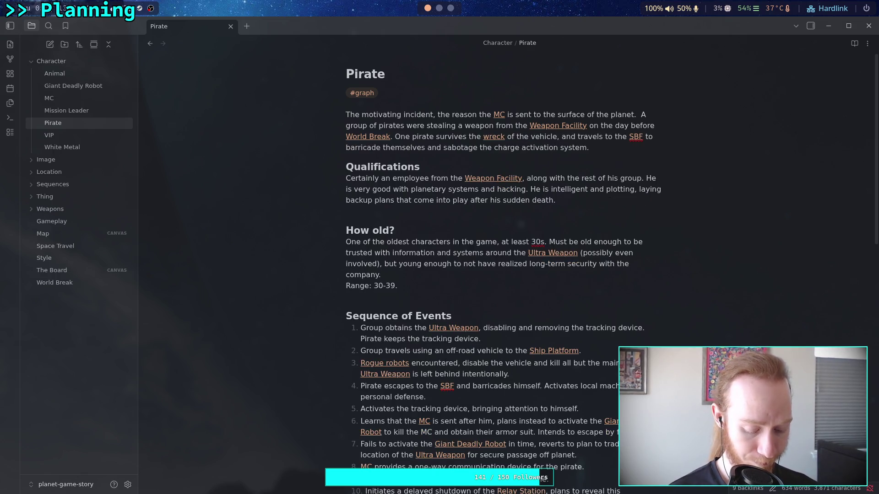
pyautogui.write('was on an ol')
pyautogui.press('BackSpace')
pyautogui.press('BackSpace')
pyautogui.write('alternate route')
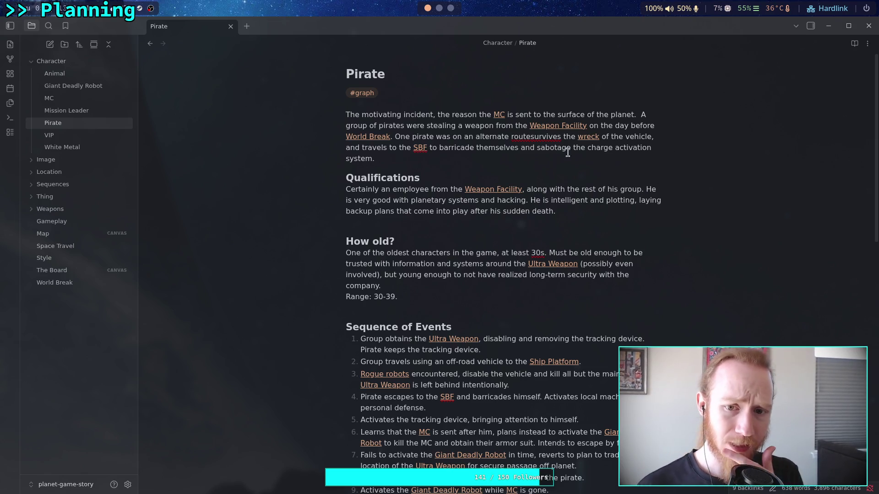
pyautogui.click(100, 235)
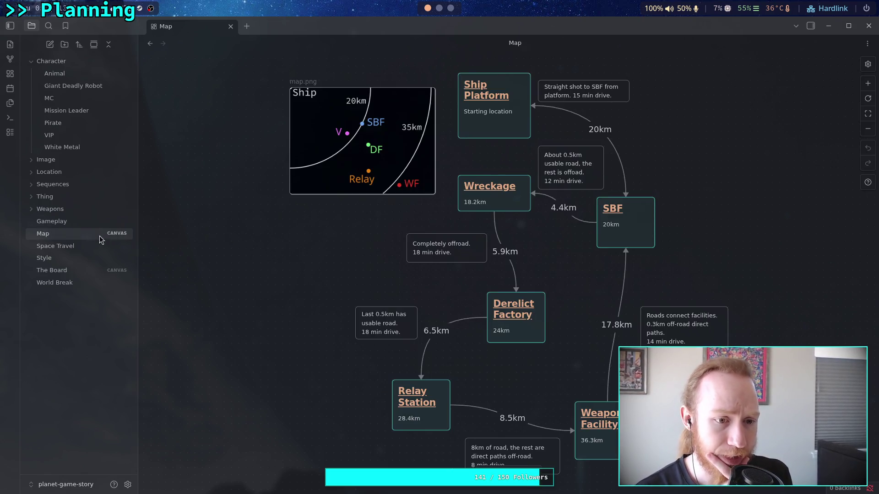
pyautogui.moveTo(335, 282)
pyautogui.mouseDown()
pyautogui.moveTo(298, 259)
pyautogui.moveTo(304, 271)
pyautogui.moveTo(339, 282)
pyautogui.mouseUp()
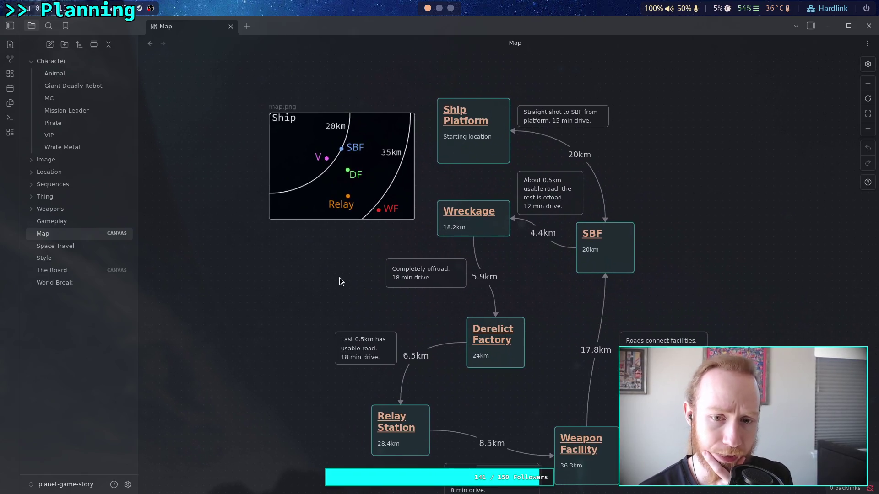